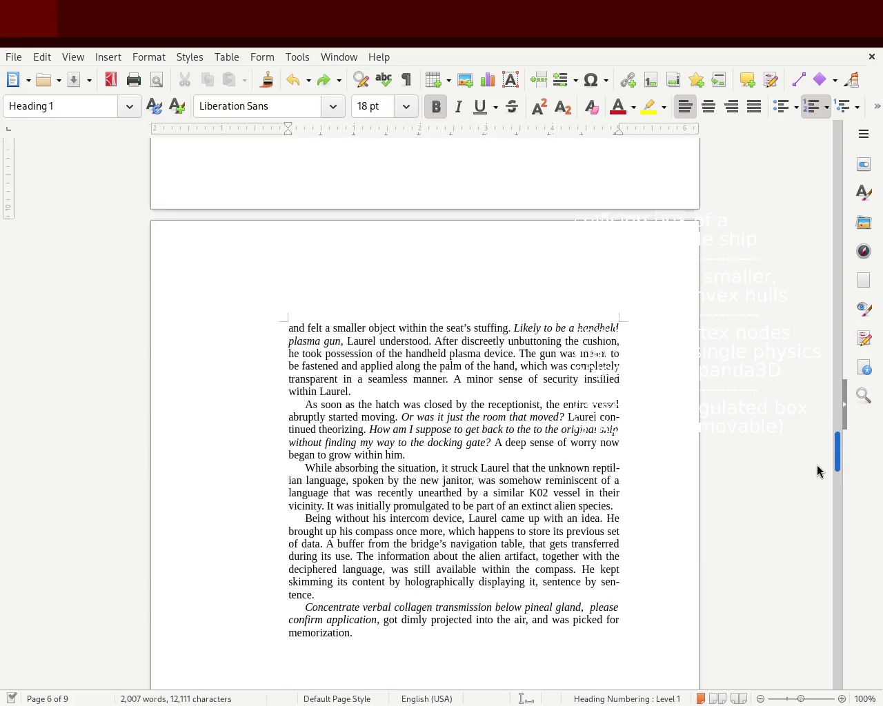
Give chapter 4's 'The staff of the human ship' paragraph a first-line indent and save.
scroll(816, 456, up, 5)
scroll(816, 444, up, 6)
scroll(813, 414, up, 12)
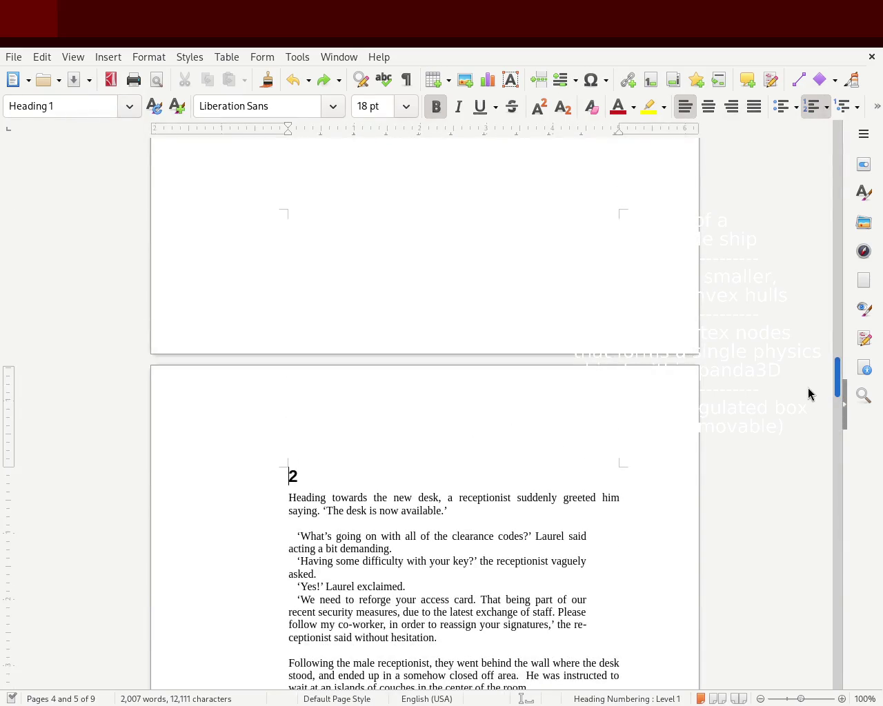
scroll(807, 372, up, 14)
scroll(804, 341, up, 1)
scroll(803, 354, down, 8)
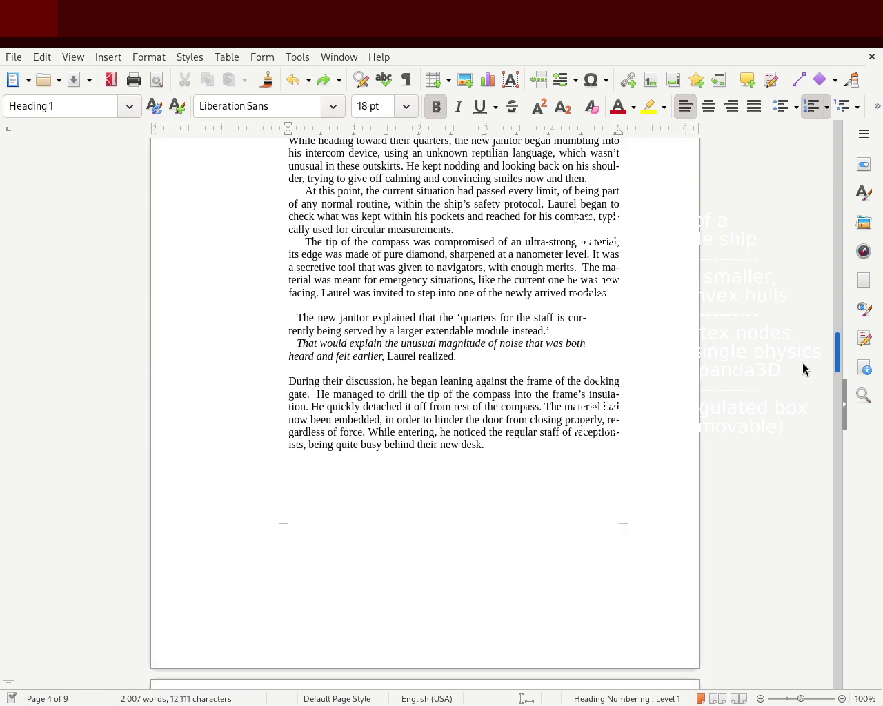
scroll(802, 363, down, 5)
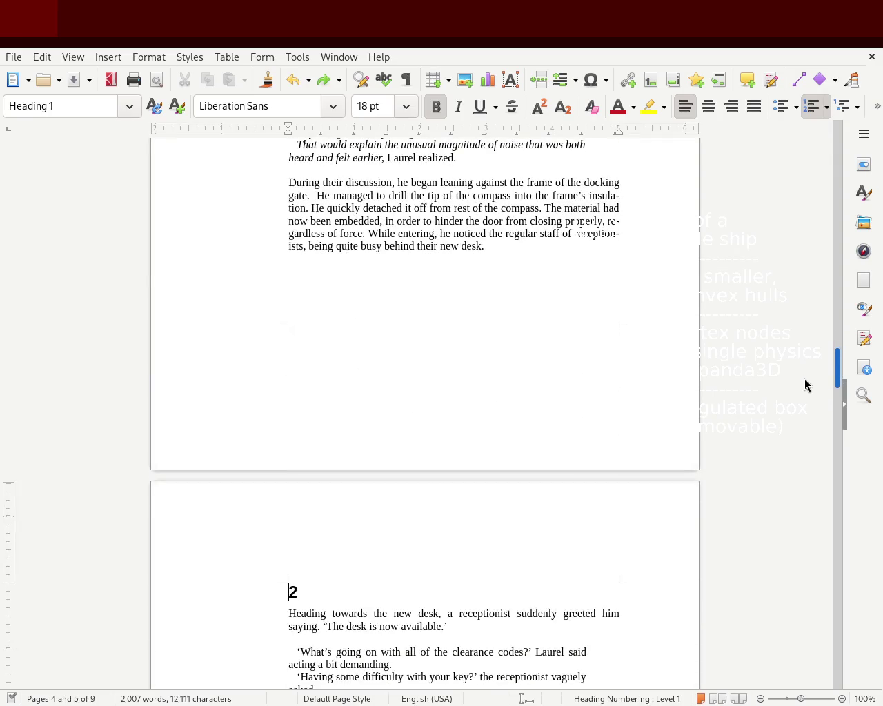
scroll(804, 384, down, 10)
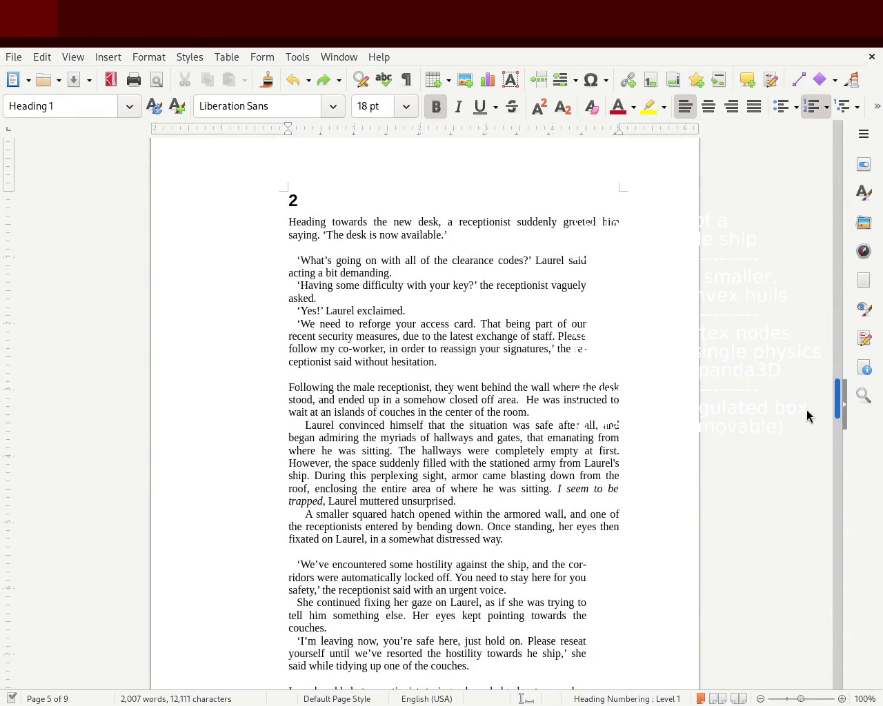
scroll(807, 419, down, 2)
scroll(807, 422, down, 3)
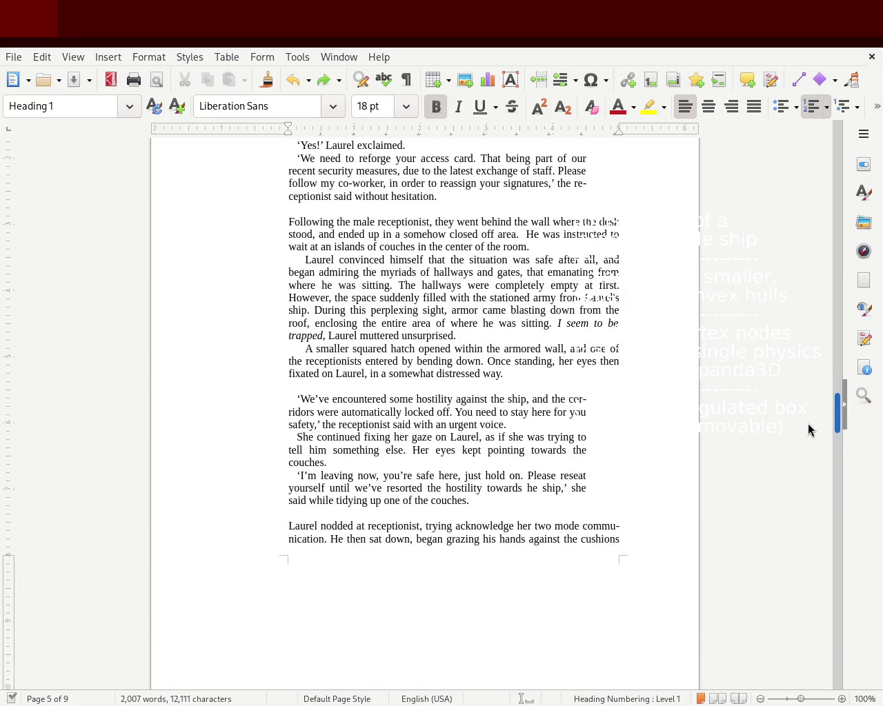
scroll(808, 423, down, 3)
scroll(812, 439, down, 6)
scroll(812, 459, down, 3)
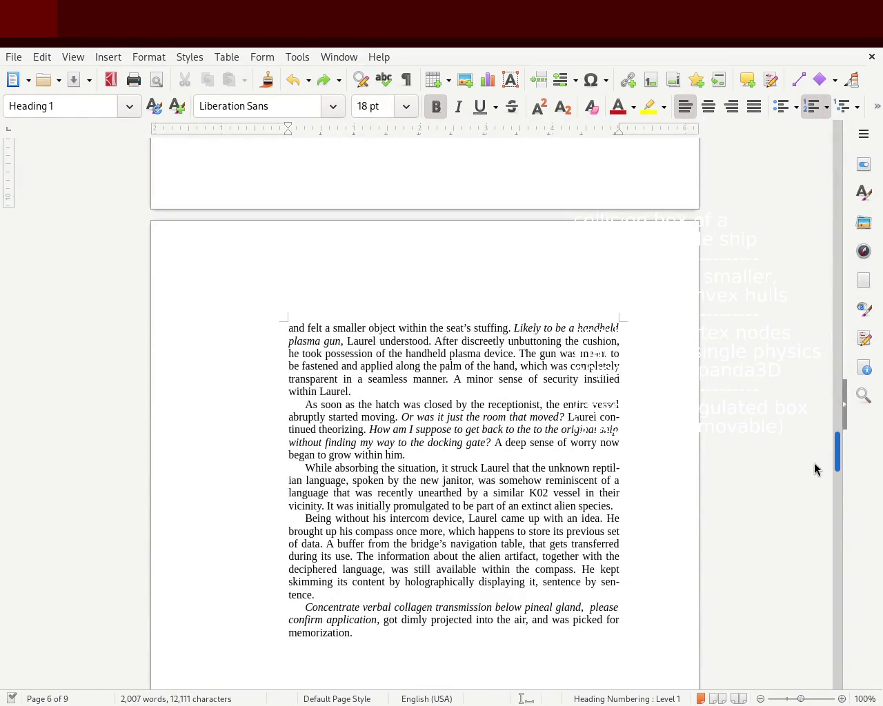
mouse_move(836, 469)
mouse_down()
mouse_move(841, 681)
mouse_move(789, 184)
mouse_up()
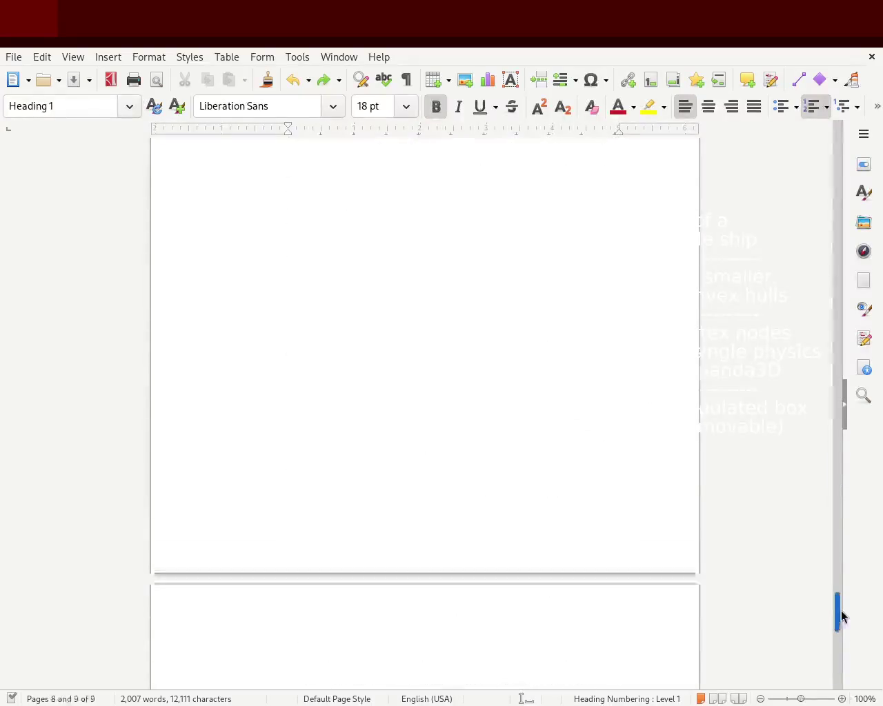
scroll(788, 184, up, 1)
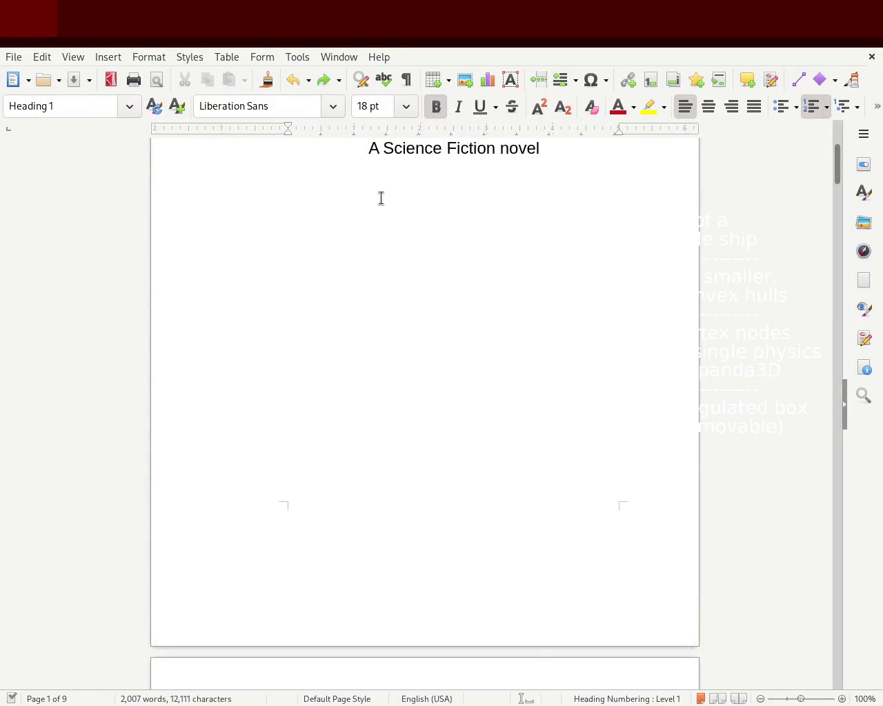
drag(836, 166, 837, 336)
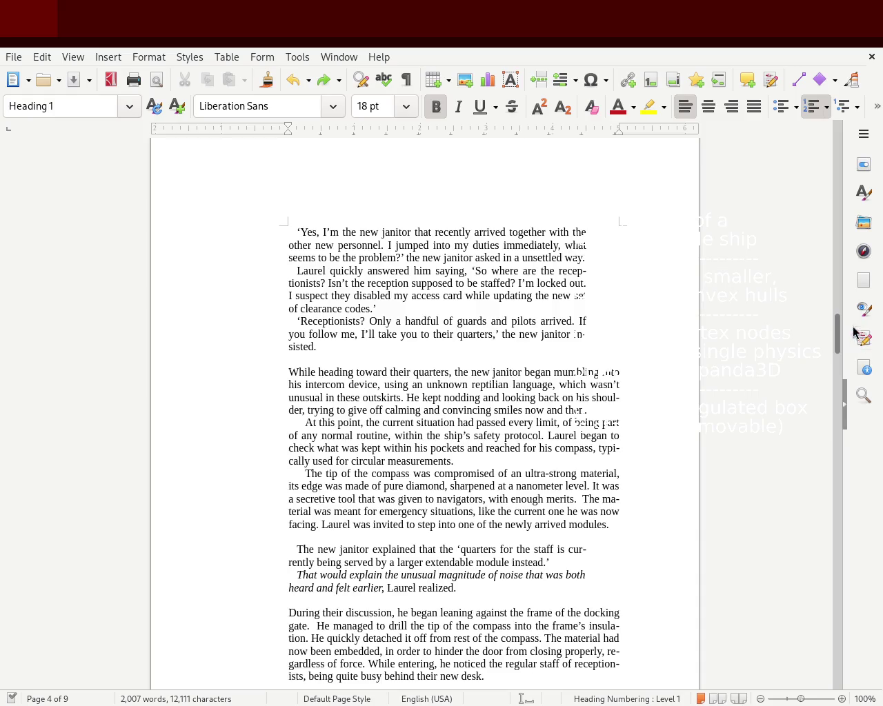
drag(837, 331, 843, 653)
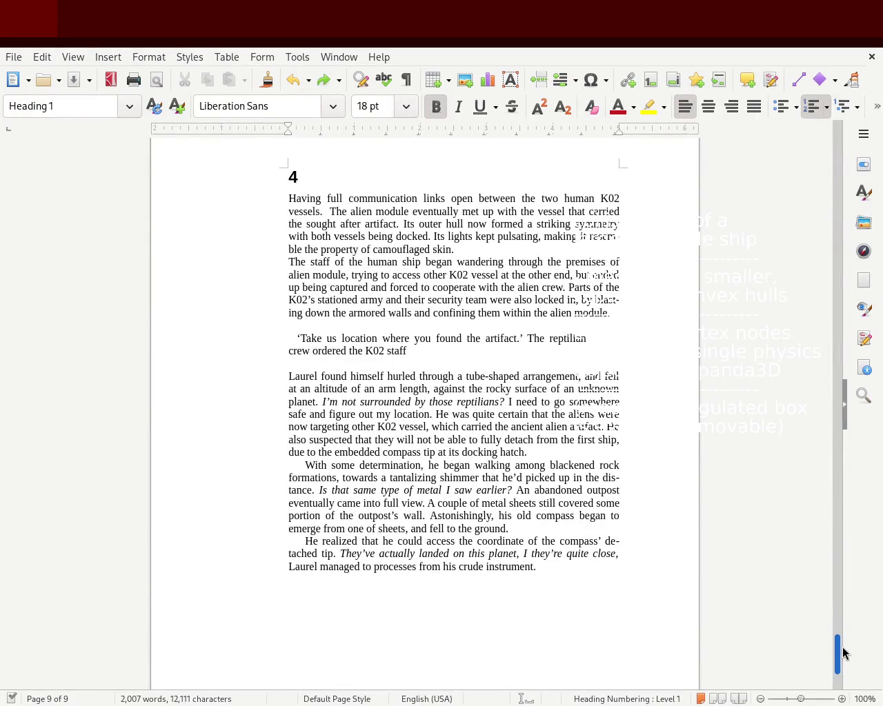
click(259, 264)
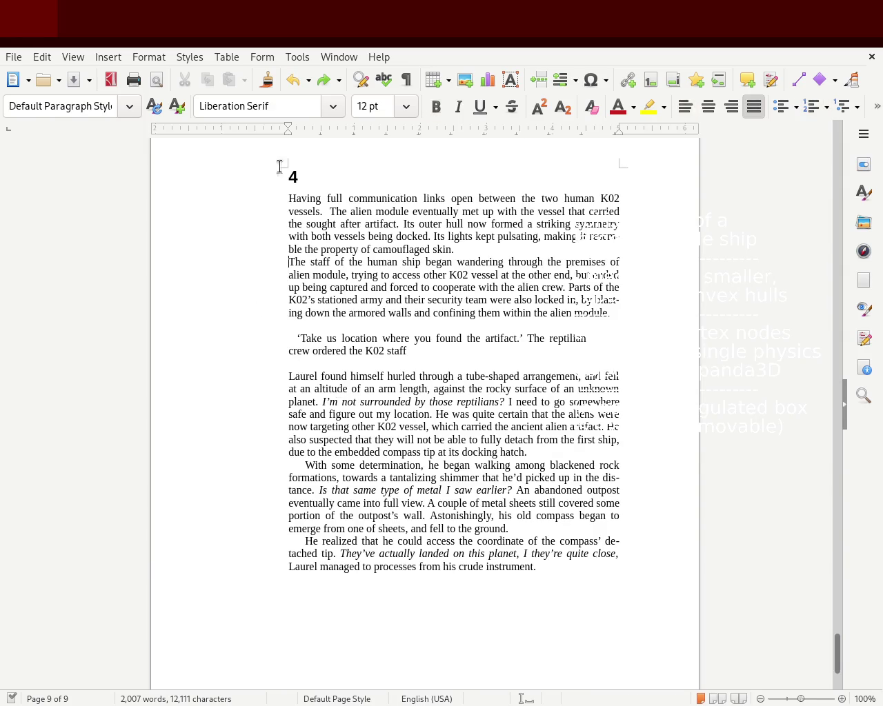
drag(291, 122, 305, 131)
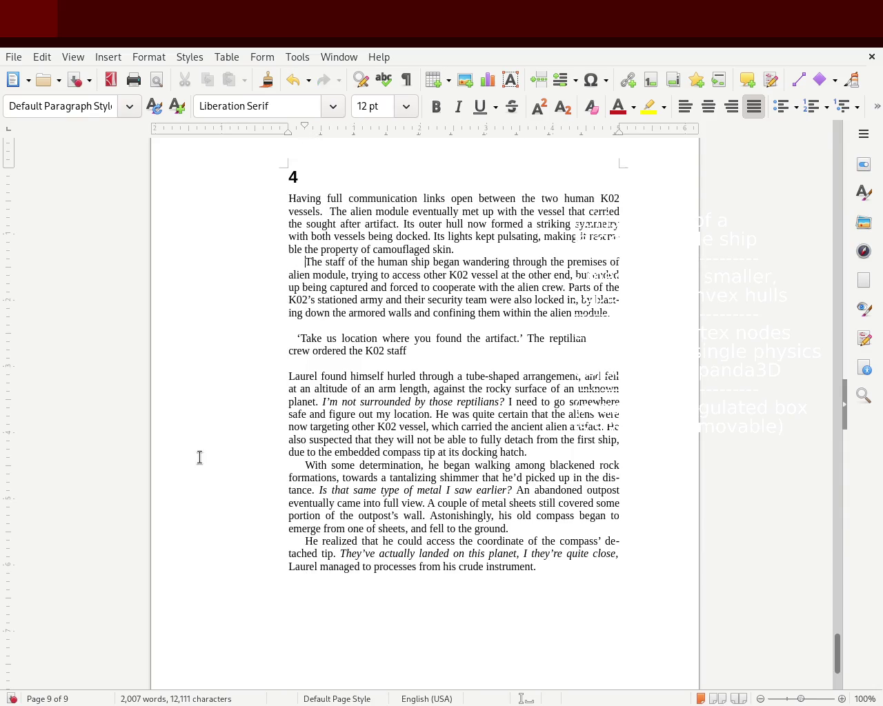
key(ctrl+s)
scroll(835, 651, down, 5)
drag(840, 665, 851, 453)
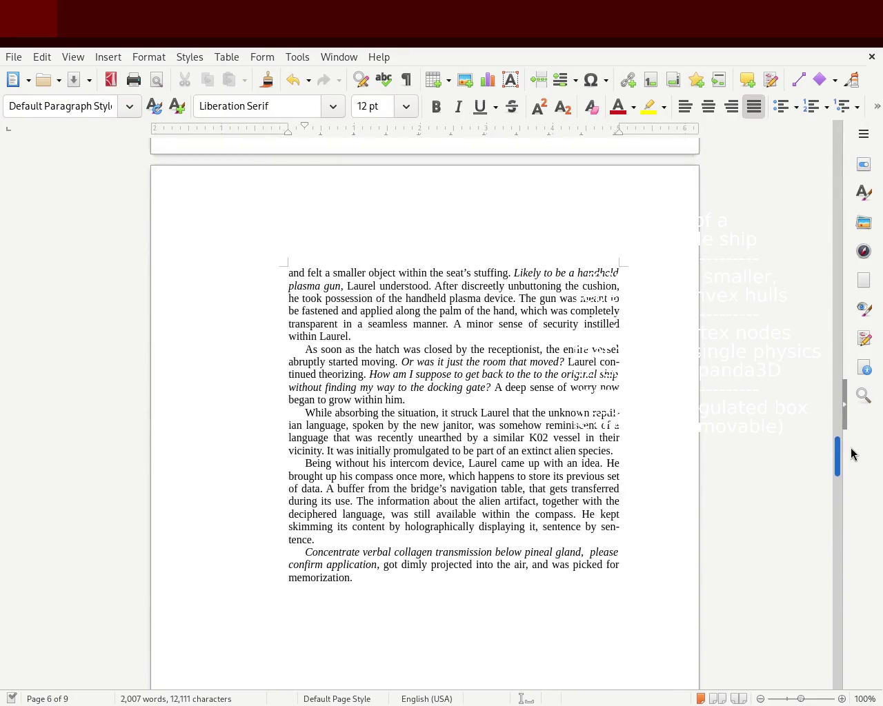
mouse_move(851, 453)
mouse_down()
mouse_move(862, 364)
mouse_move(868, 380)
mouse_up()
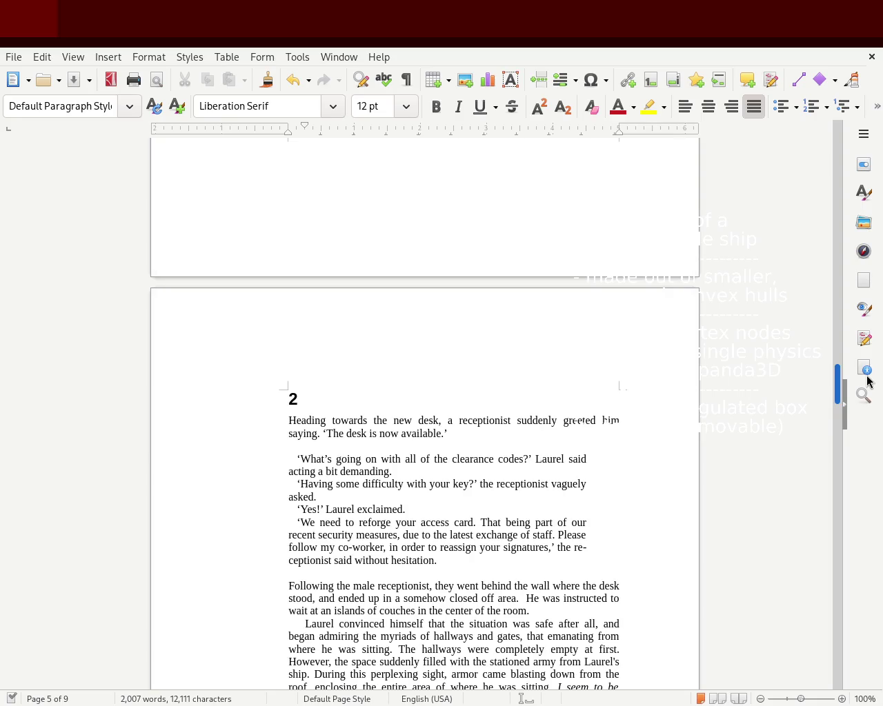
click(638, 418)
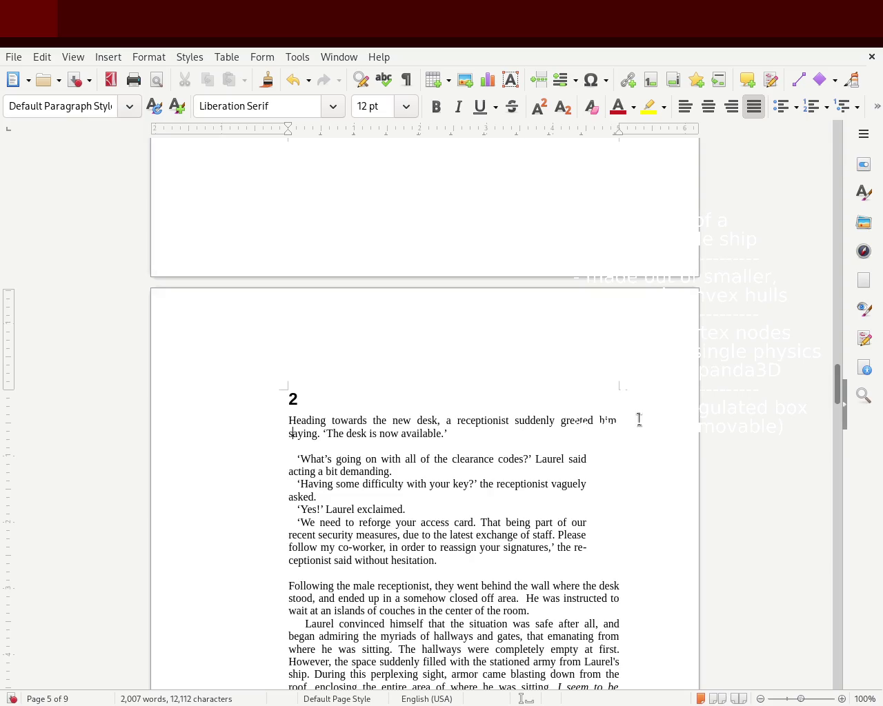
Delete 'saying' and split 'The desk is now available,' into its own first-line-indented paragraph.
key(Delete)
key(Delete)
key(Delete)
key(Delete)
key(Delete)
key(Delete)
key(Delete)
key(Delete)
key(Return)
key(Return)
key(Down)
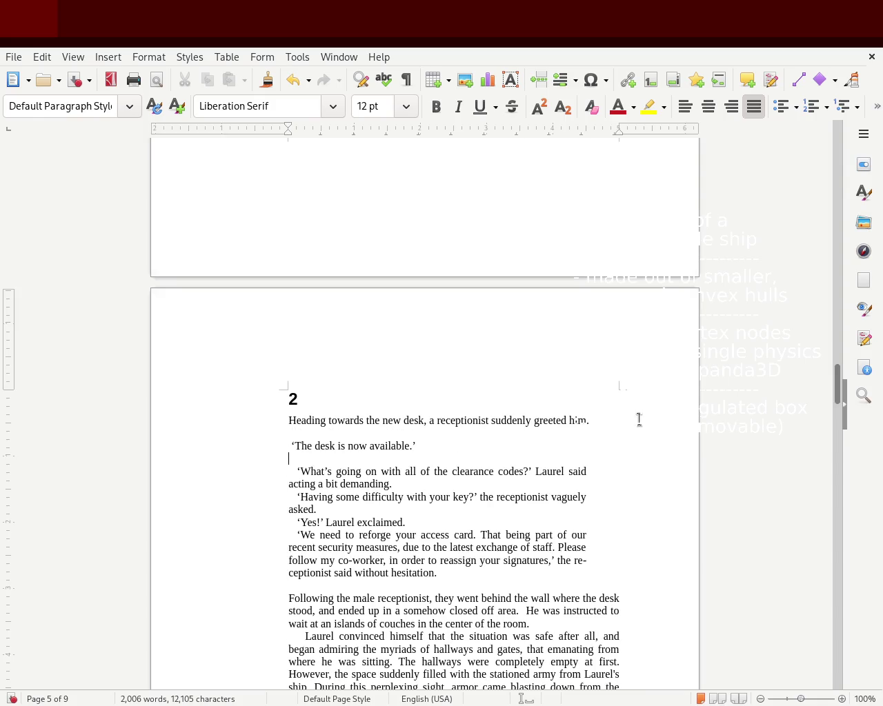
key(Delete)
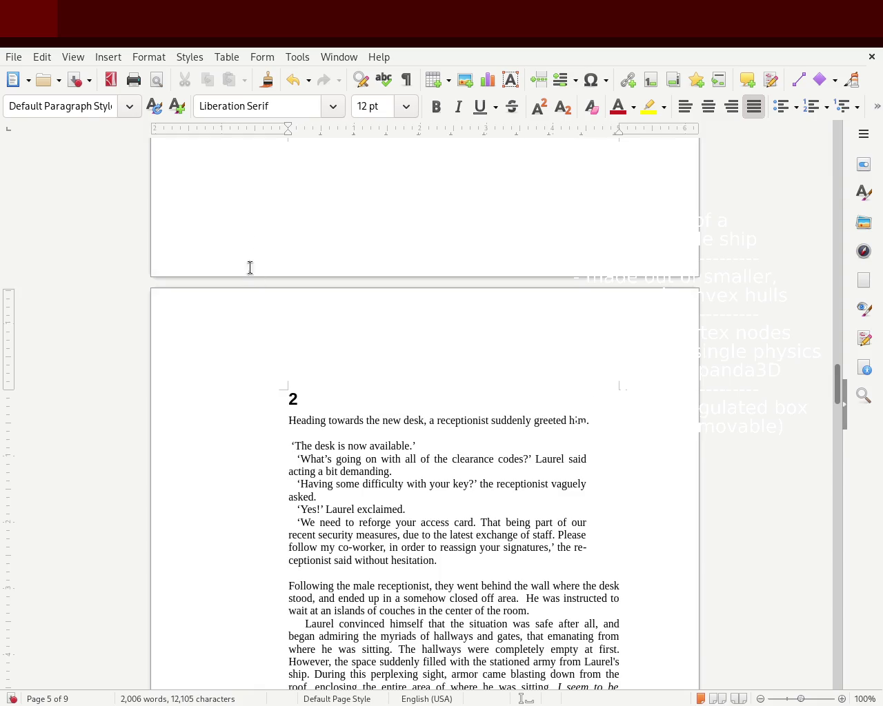
drag(289, 128, 296, 128)
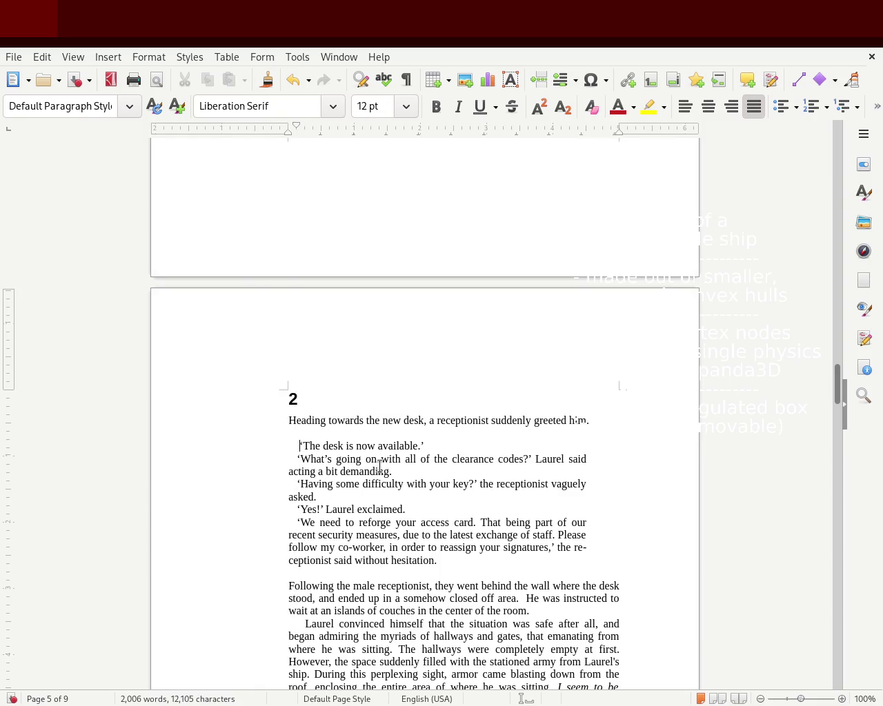
Append ', was called out by the receptionist.' to the desk greeting line.
click(452, 448)
text(Was)
key(BackSpace)
key(BackSpace)
key(BackSpace)
key(BackSpace)
key(BackSpace)
key(BackSpace)
text(, ')
text( was called out )
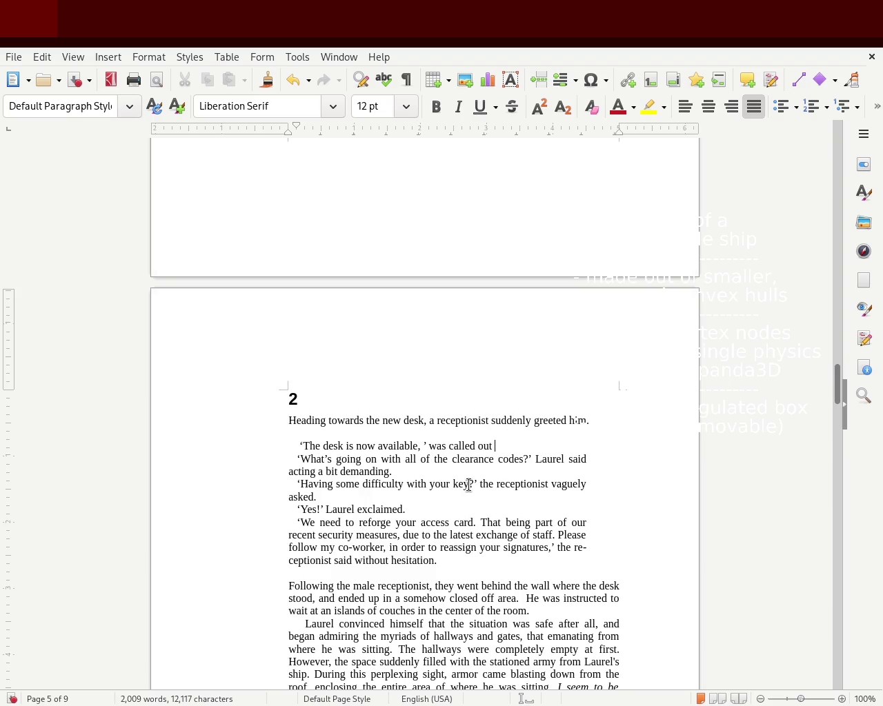
text(by a receptionist.)
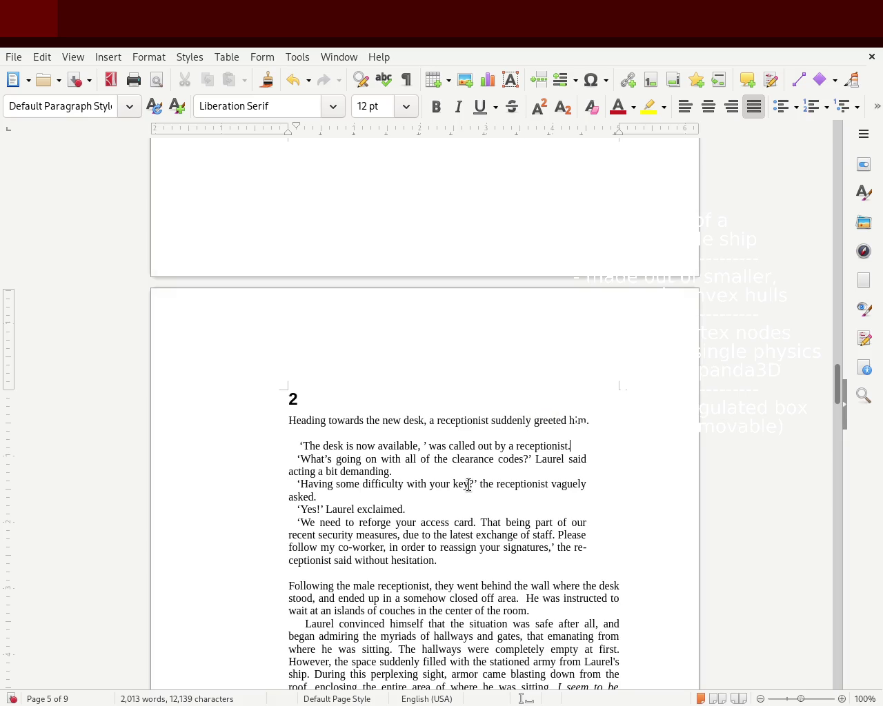
key(BackSpace)
key(BackSpace)
key(BackSpace)
key(BackSpace)
key(BackSpace)
key(BackSpace)
key(BackSpace)
text(.)
key(BackSpace)
text(by the recpe)
key(BackSpace)
key(BackSpace)
text(eptionist.)
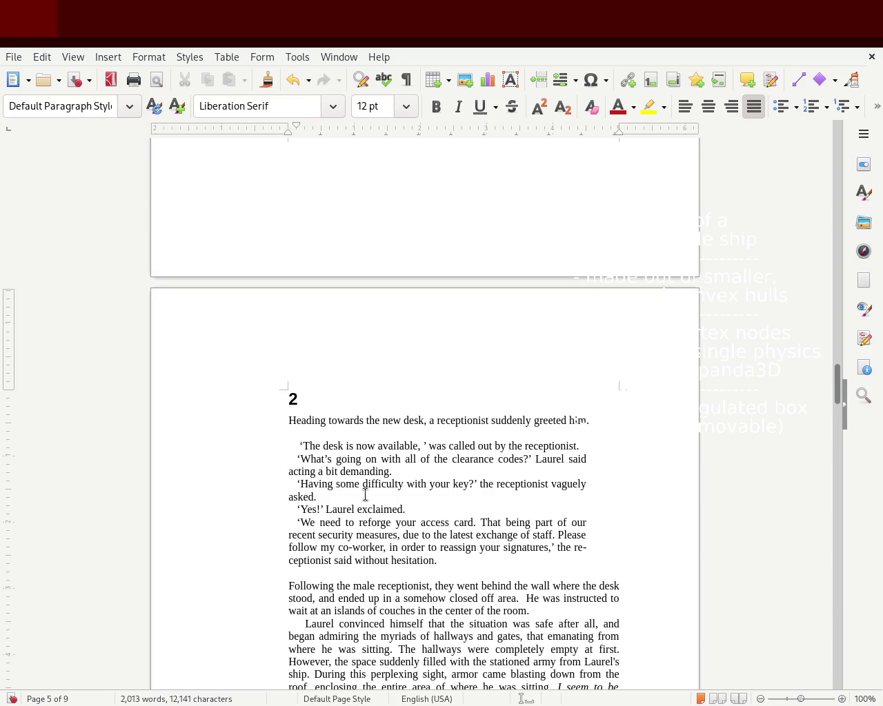
Remove the stray space before the desk line's opening quote and save the manuscript.
drag(304, 446, 296, 446)
click(299, 446)
key(BackSpace)
key(Up)
key(Down)
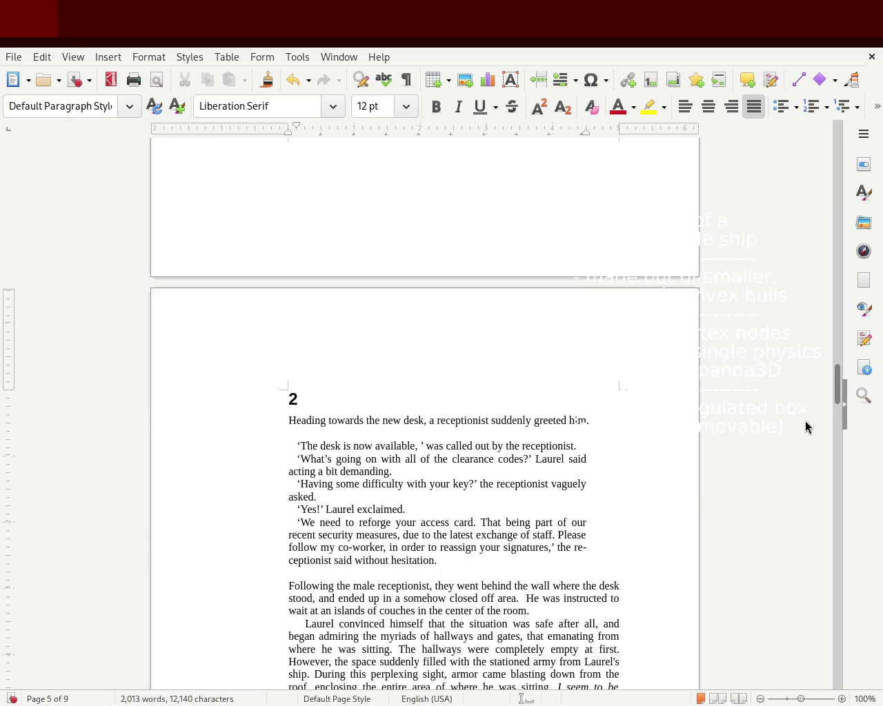
key(ctrl+s)
mouse_move(837, 390)
mouse_down()
mouse_move(840, 405)
mouse_move(835, 142)
mouse_move(834, 280)
mouse_up()
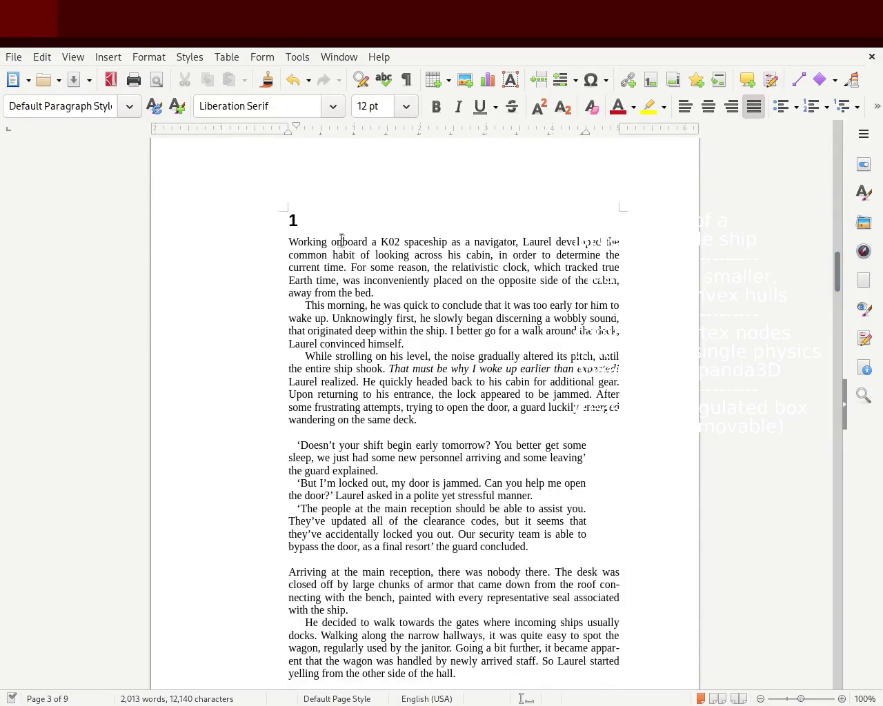
Insert blank lines above chapter 1 and type a non-bold trial heading 'The earth at year'.
click(321, 218)
mouse_move(419, 207)
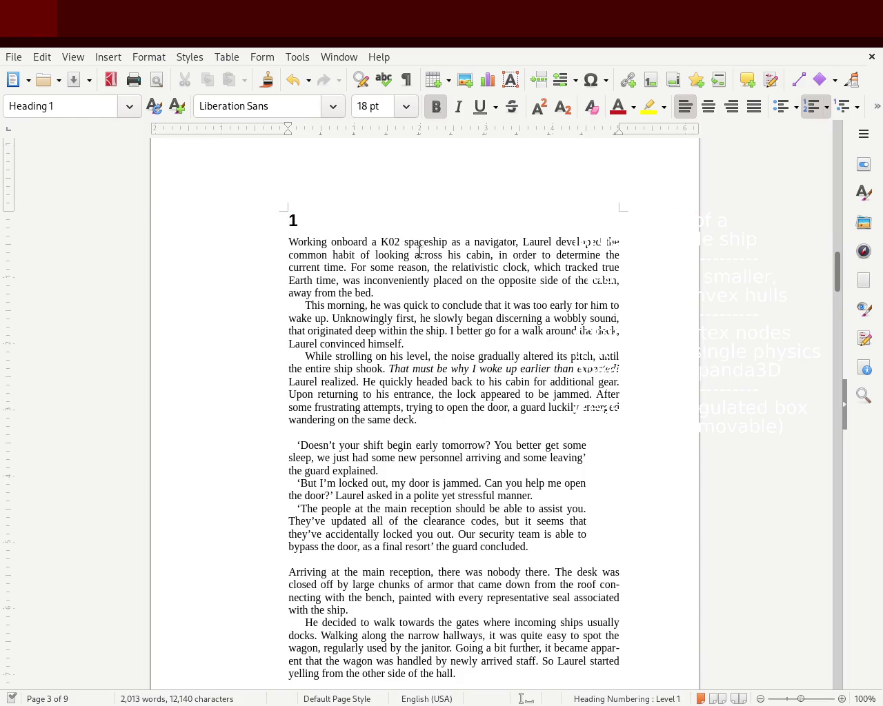
key(Return)
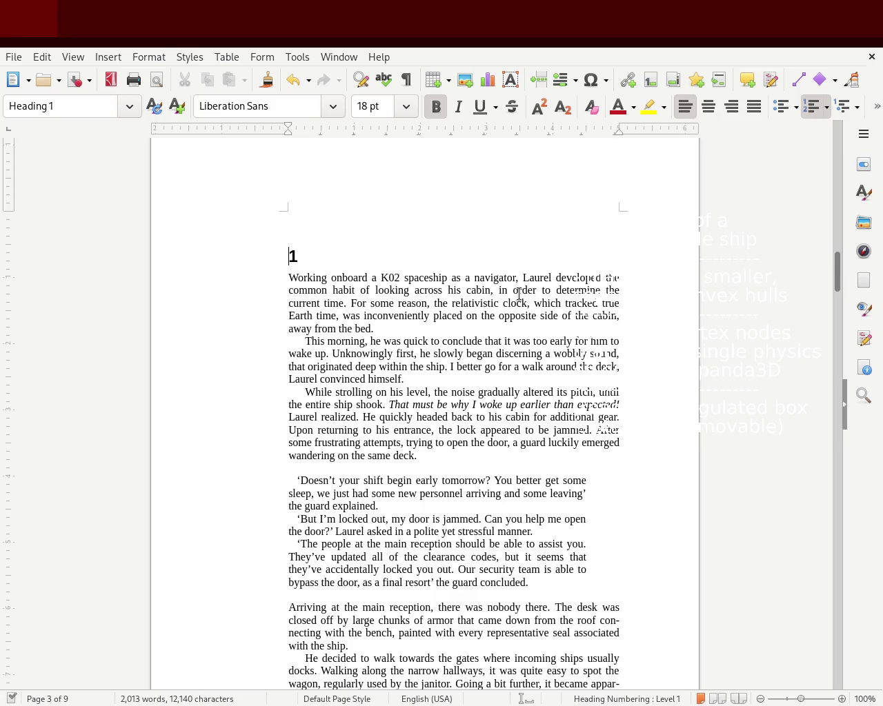
key(Return)
key(Return)
key(Up)
key(Up)
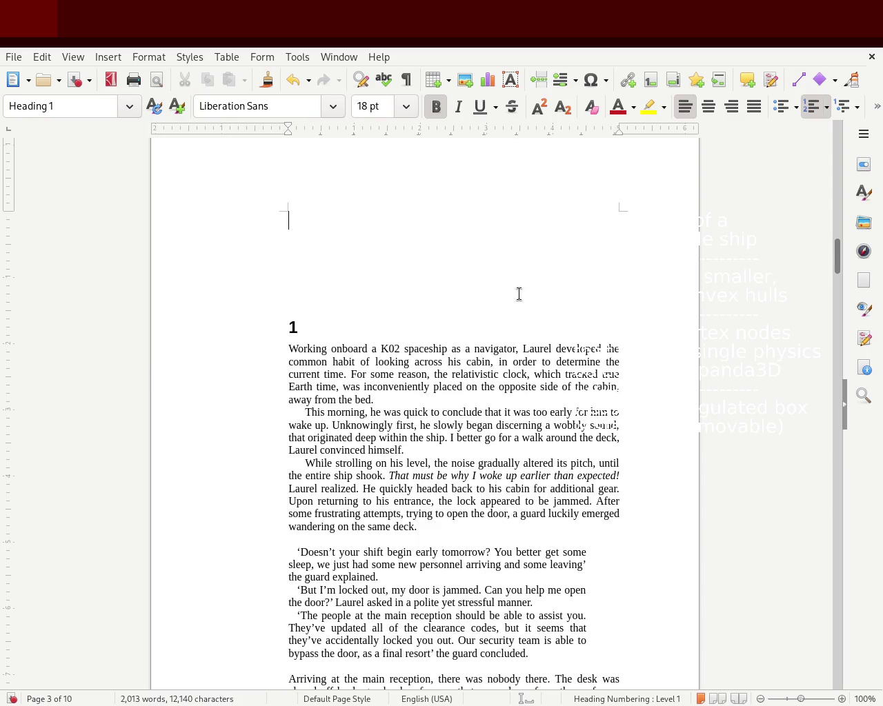
text(The)
key(BackSpace)
key(BackSpace)
key(BackSpace)
key(BackSpace)
click(437, 108)
text(The eart at year)
key(BackSpace)
key(BackSpace)
key(BackSpace)
key(BackSpace)
key(BackSpace)
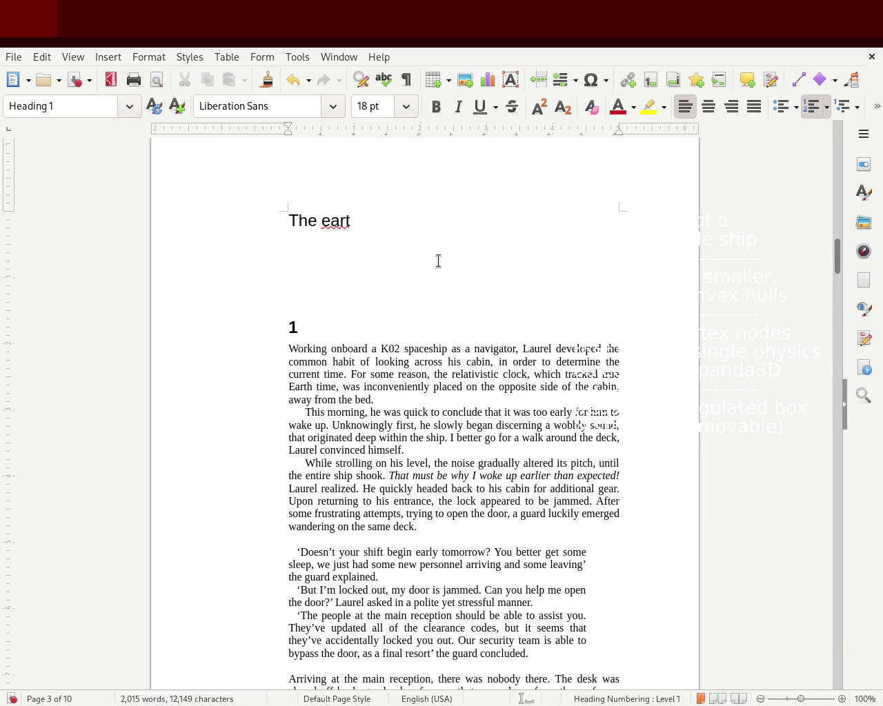
text(h)
Delete 'The earth' heading text and the empty lines above chapter 1.
drag(436, 225, 256, 216)
key(BackSpace)
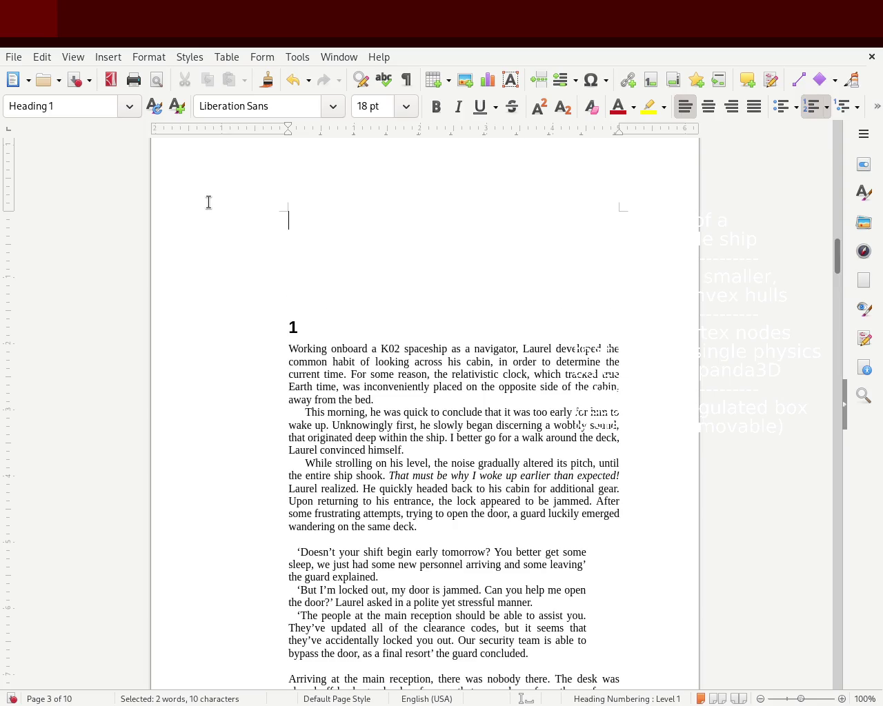
key(Delete)
key(Delete)
key(Delete)
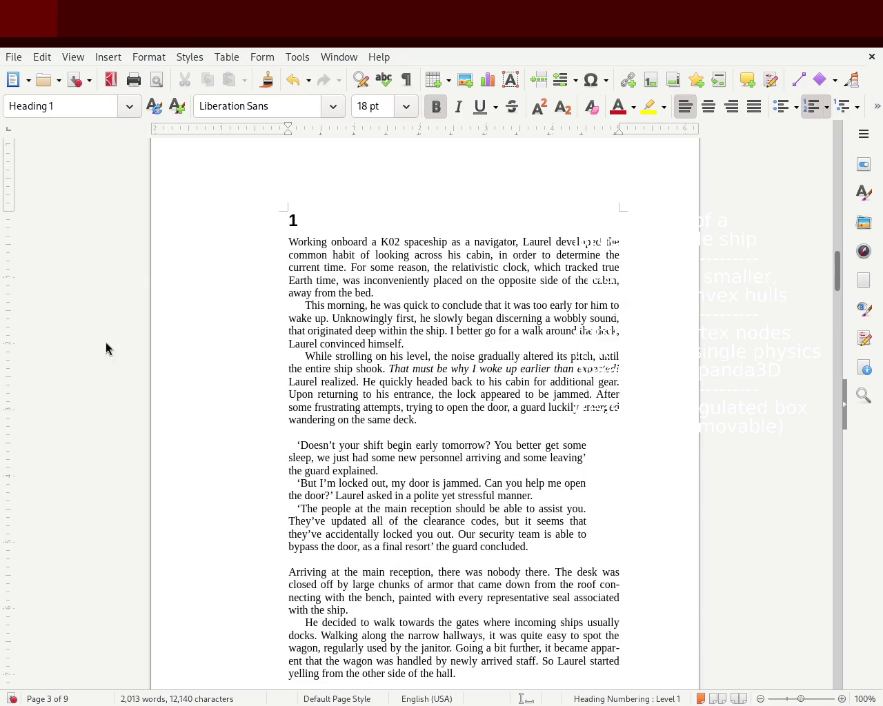
mouse_move(837, 265)
mouse_down()
mouse_move(843, 338)
mouse_move(848, 262)
mouse_up()
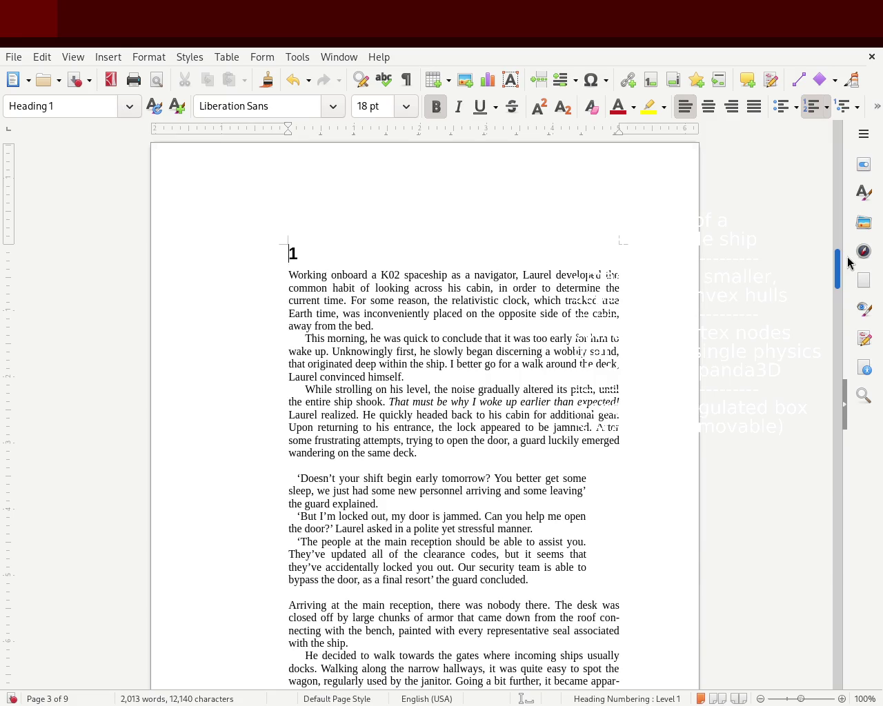
Scroll back to page 2 and place the cursor above the italic epigraph.
mouse_move(847, 263)
mouse_down()
mouse_move(842, 345)
mouse_move(854, 179)
mouse_move(818, 256)
mouse_move(818, 197)
mouse_up()
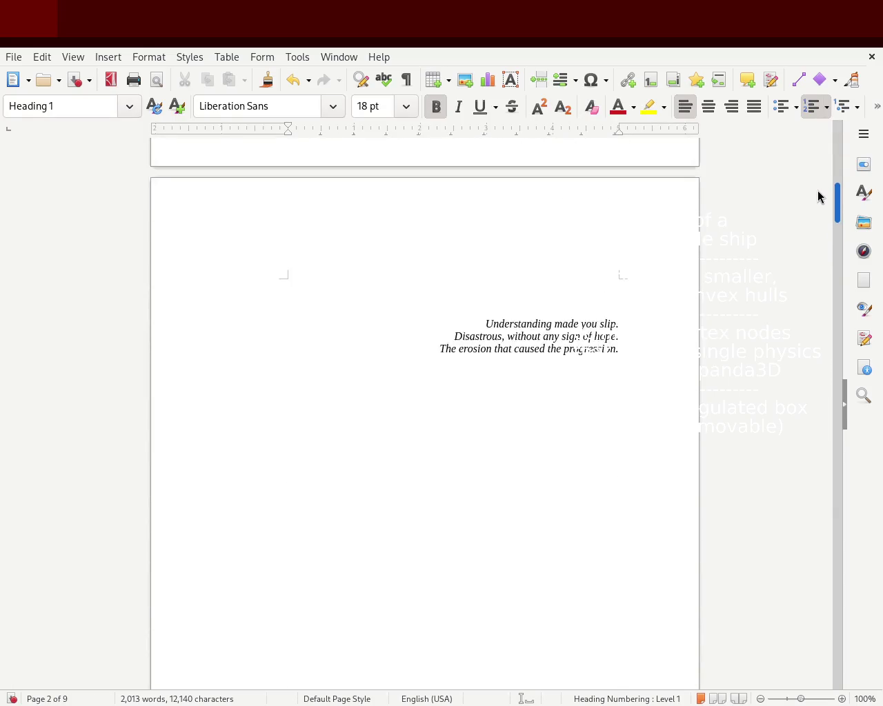
click(630, 345)
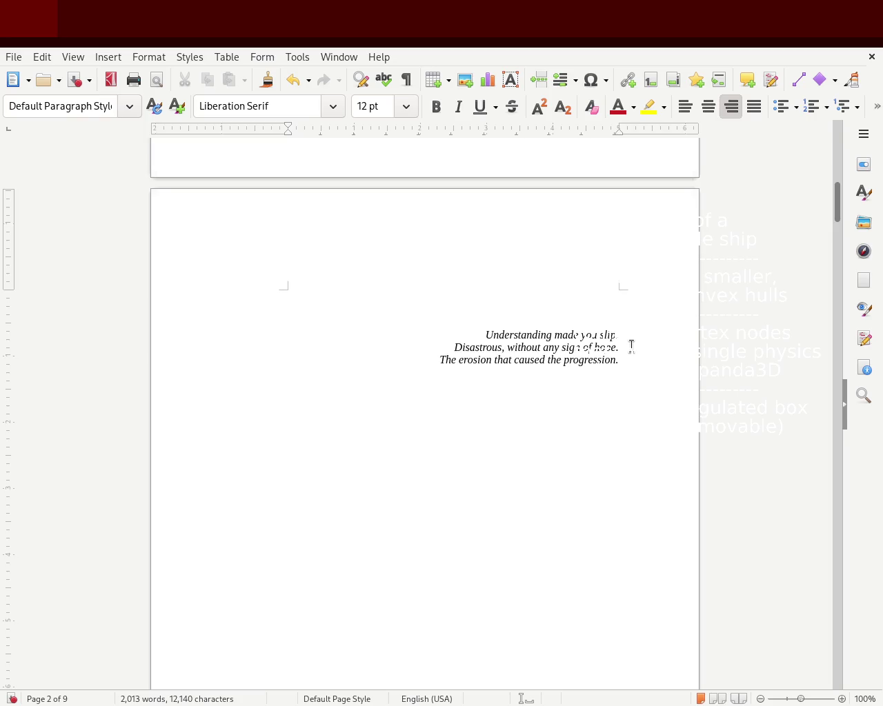
Add a bold, left-aligned 'Prologue' line above the epigraph.
key(Return)
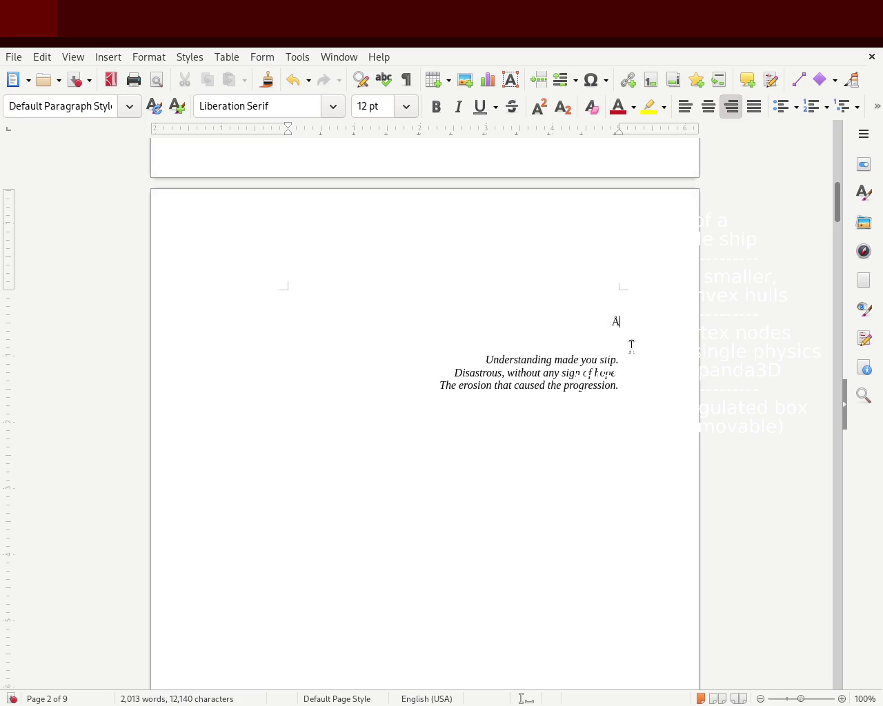
text(Proö)
key(BackSpace)
text(logue)
double_click(598, 322)
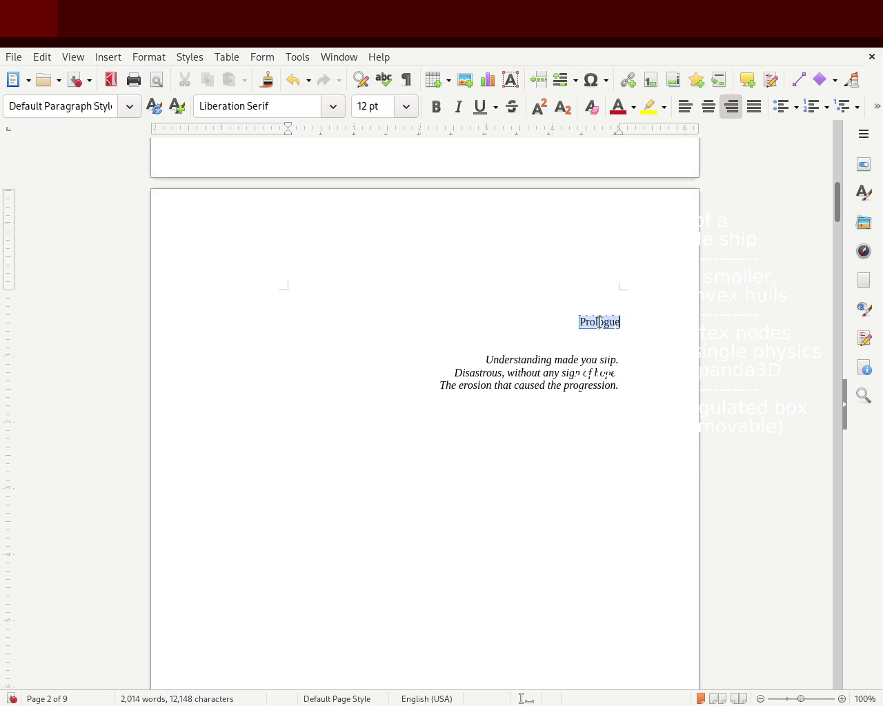
click(436, 107)
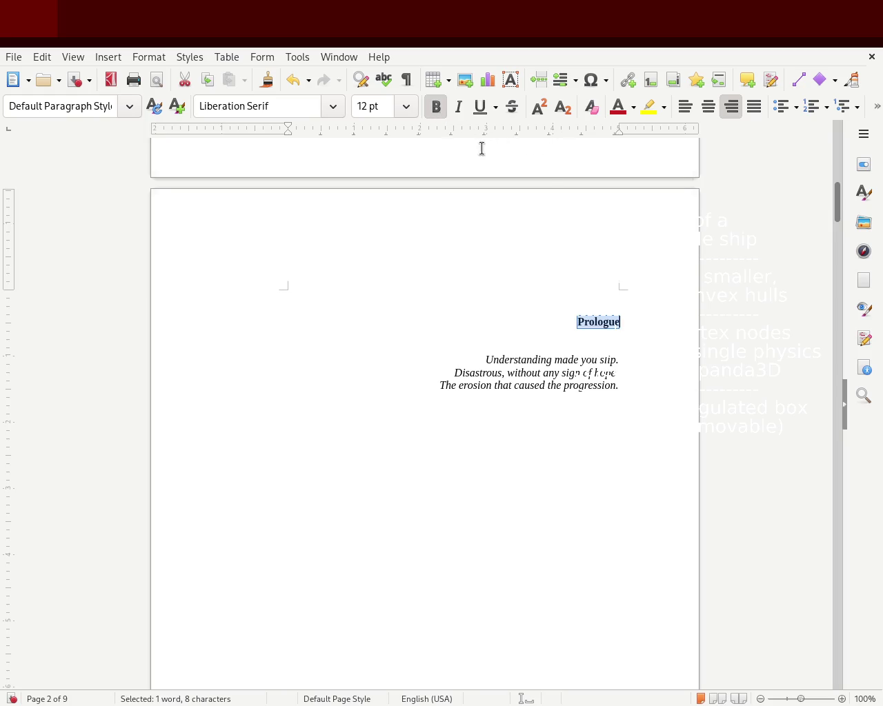
click(685, 105)
Apply the Heading 1 style to 'Prologue'.
drag(357, 320, 241, 324)
mouse_move(837, 209)
mouse_down()
mouse_move(841, 248)
mouse_move(798, 205)
mouse_up()
drag(340, 330, 289, 322)
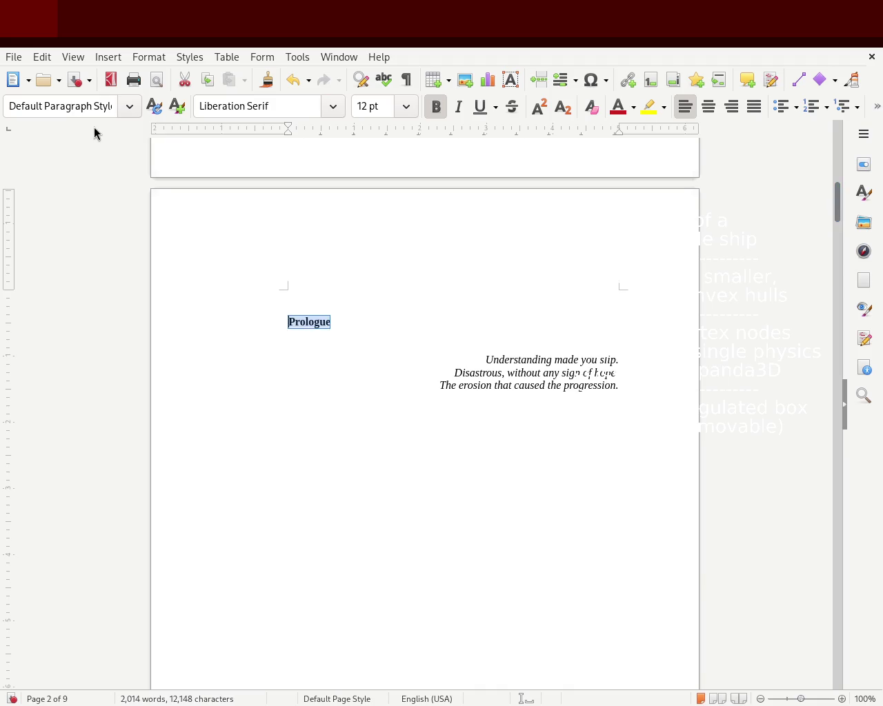
key(ctrl+1)
Begin a paragraph under Prologue about Earth's large enclosure where people kept regenerating their bodies.
click(384, 319)
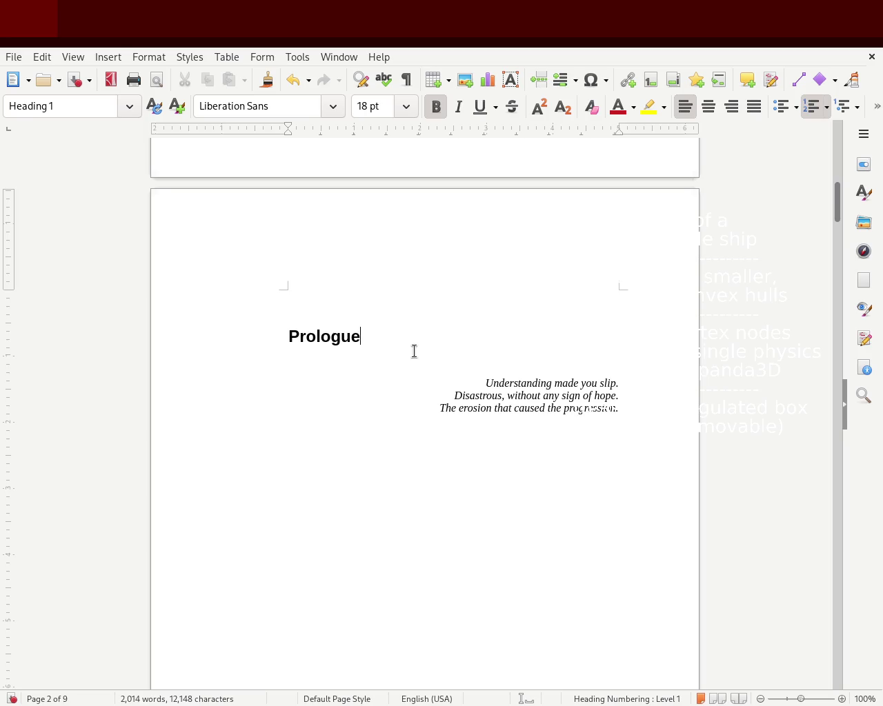
key(Return)
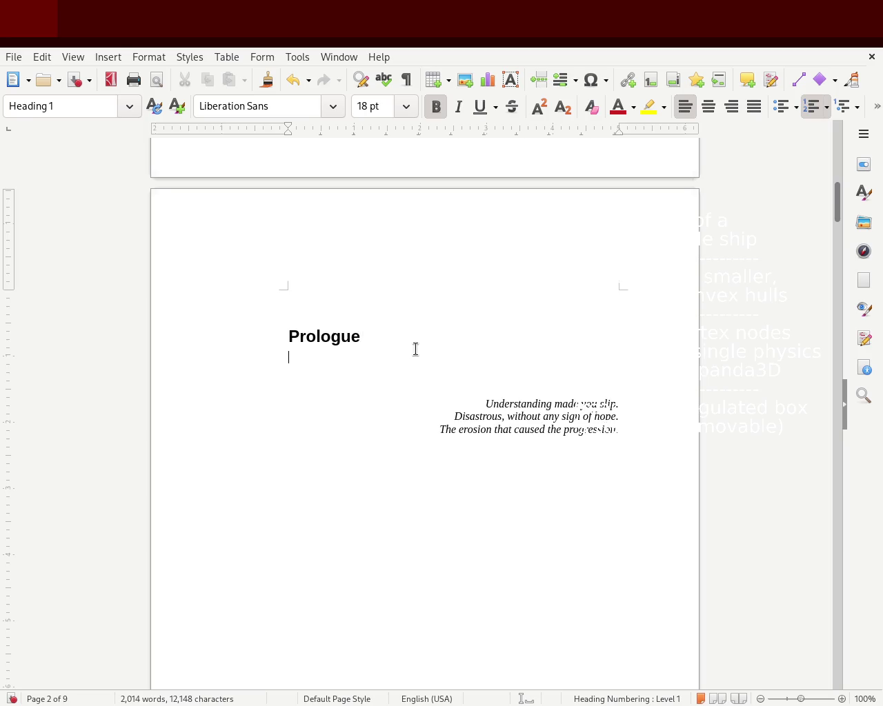
text(E)
key(BackSpace)
text(The earth)
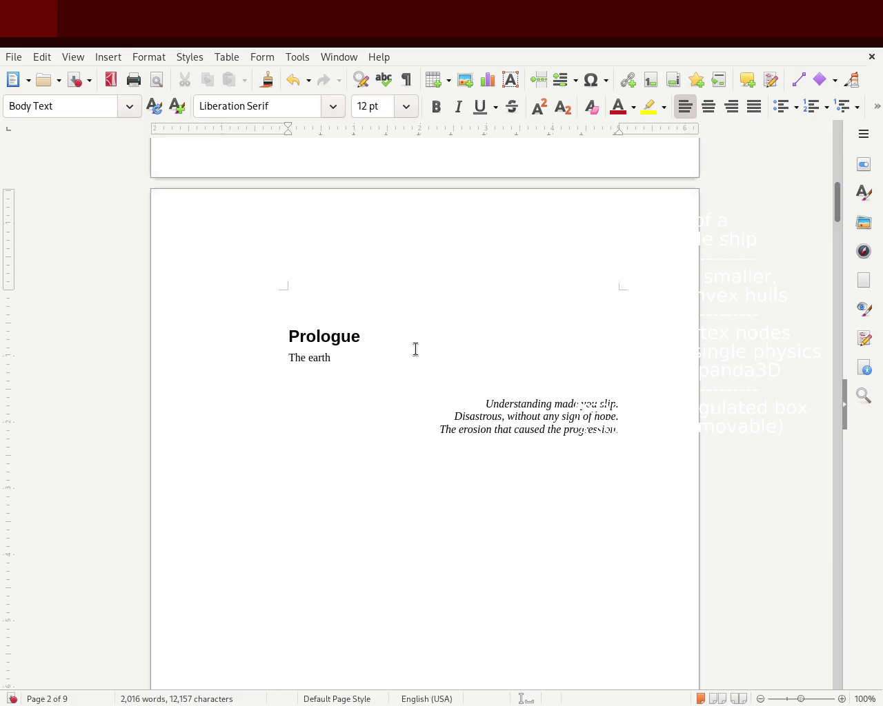
key(BackSpace)
text(ompromised of a )
text(large en)
text(clous)
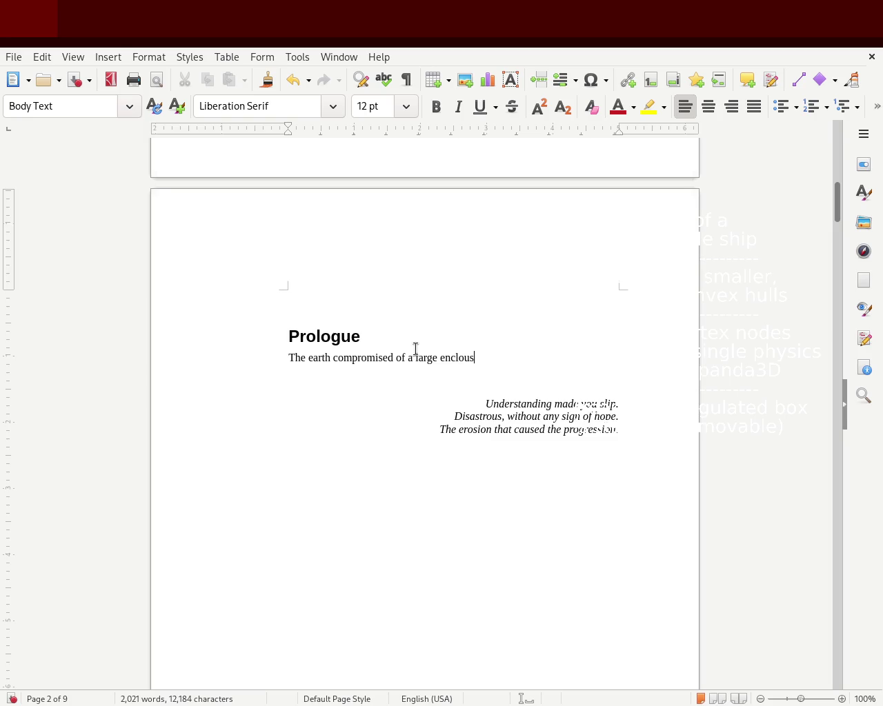
text(re where pe)
text(ople)
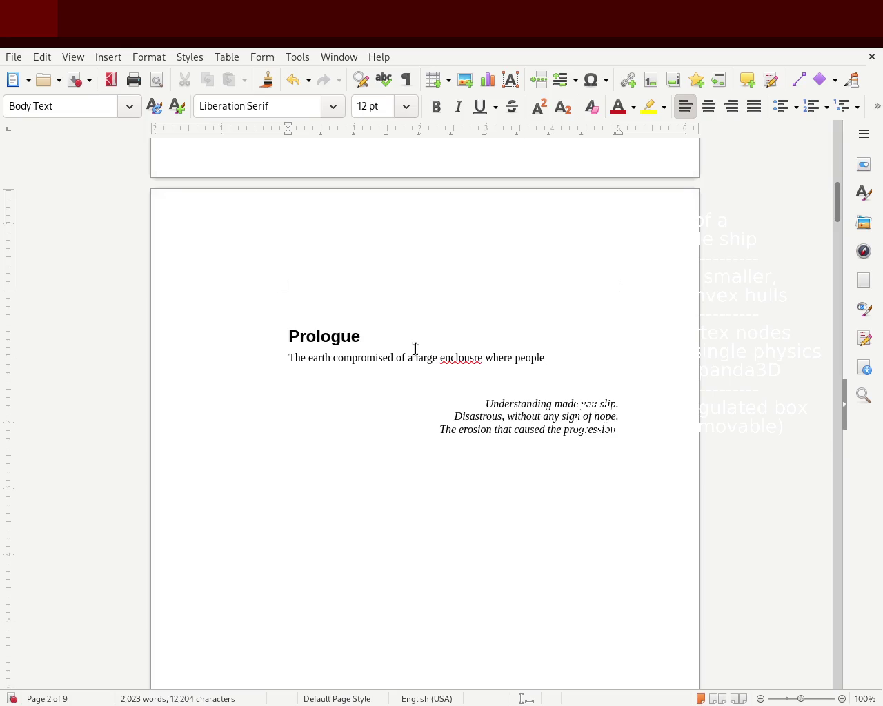
text(keptge)
text(rating their bods wh)
Continue with the special tea grown within that enabled eternal life, ending 'a fatal injury.'.
key(BackSpace)
key(BackSpace)
text(throug)
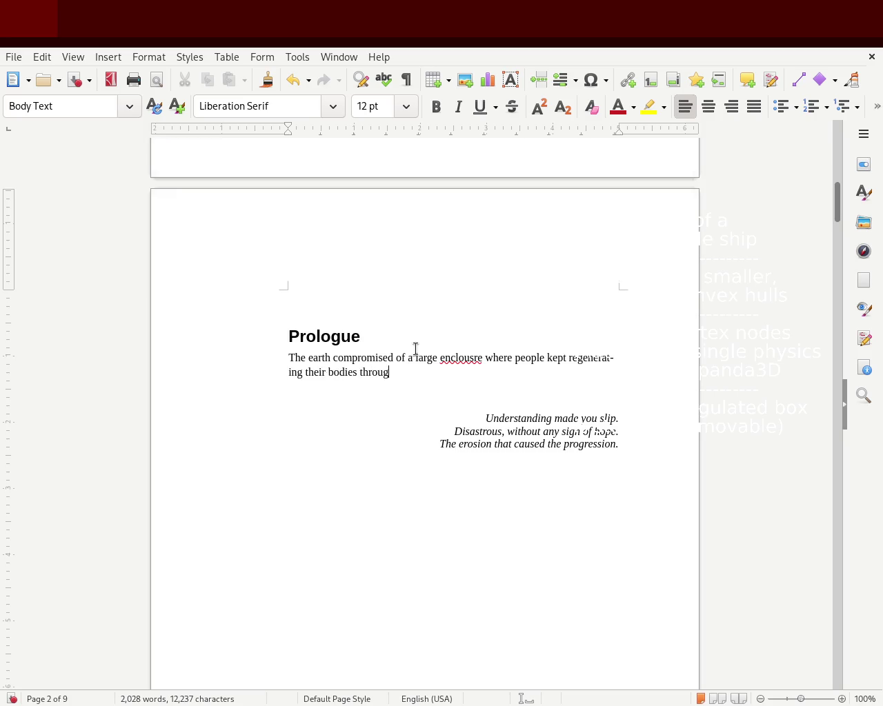
text(h a special t)
text(ea that aas)
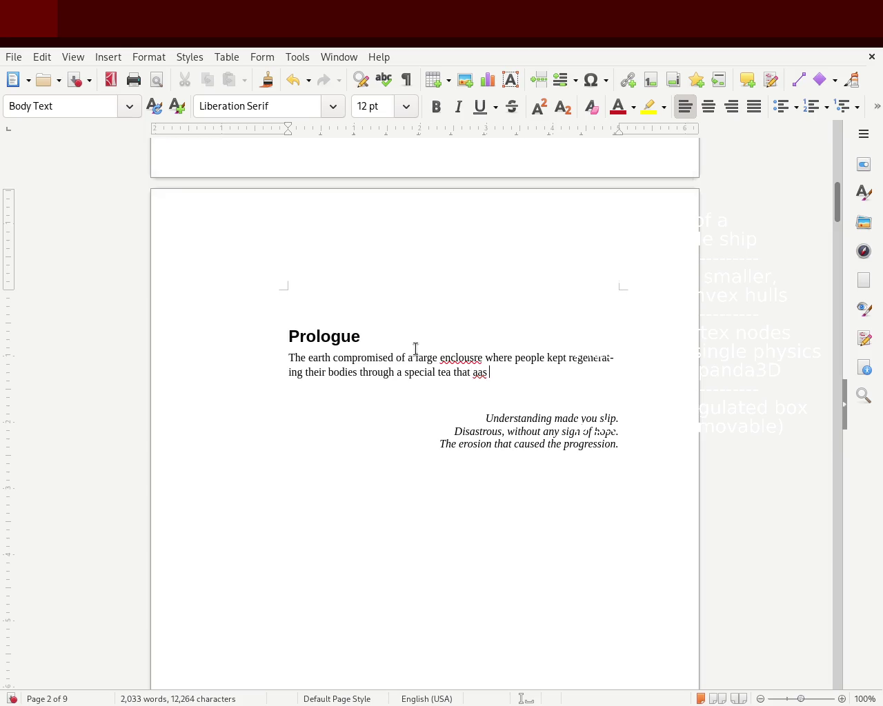
key(BackSpace)
key(BackSpace)
text(was grown within the s)
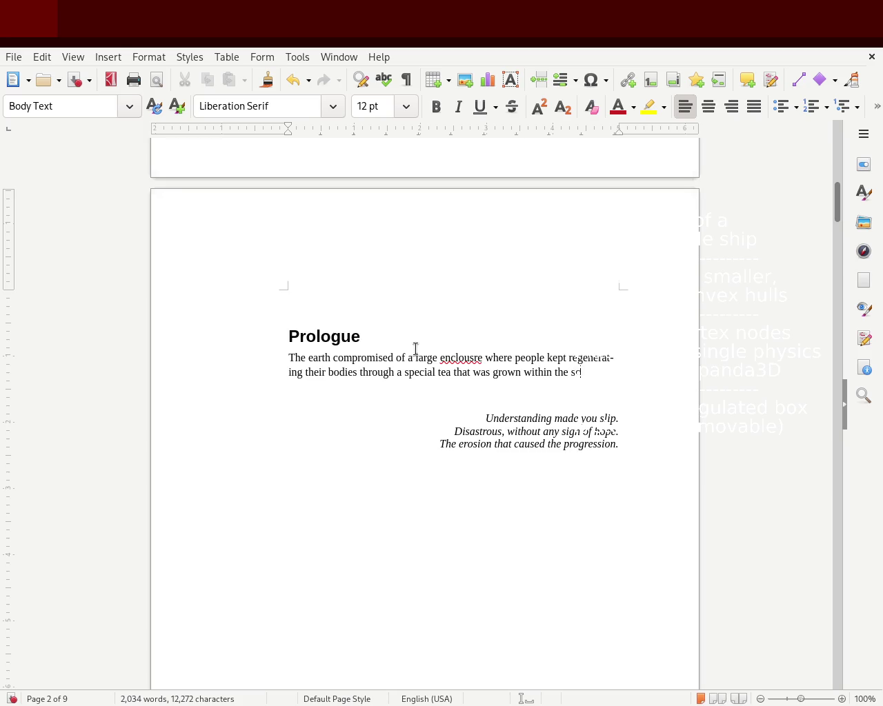
text(.)
text(he bo)
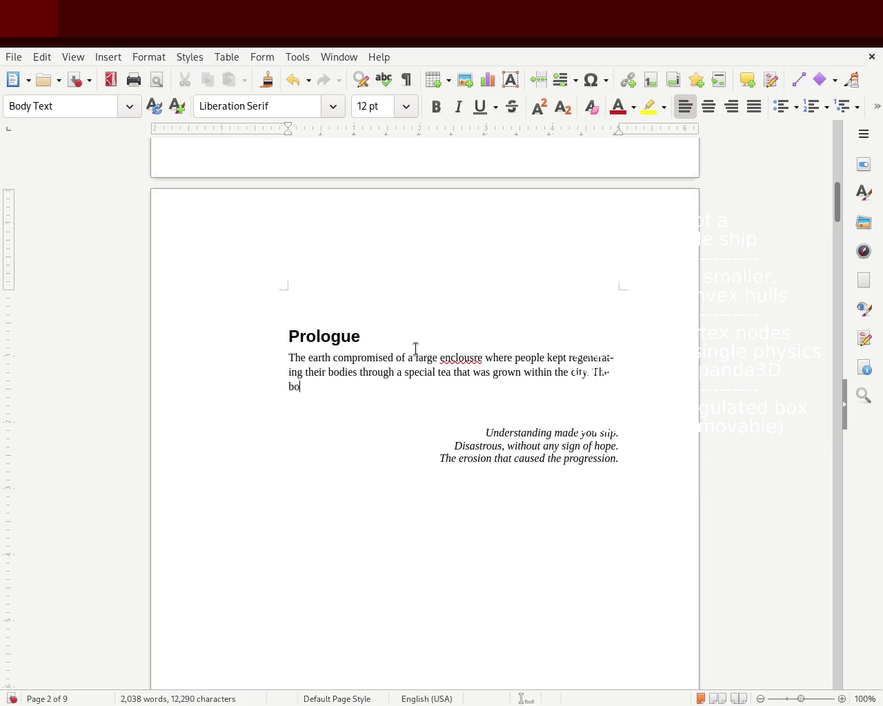
text(opp)
text(ing)
key(BackSpace)
key(BackSpace)
key(BackSpace)
text(and enabled eter)
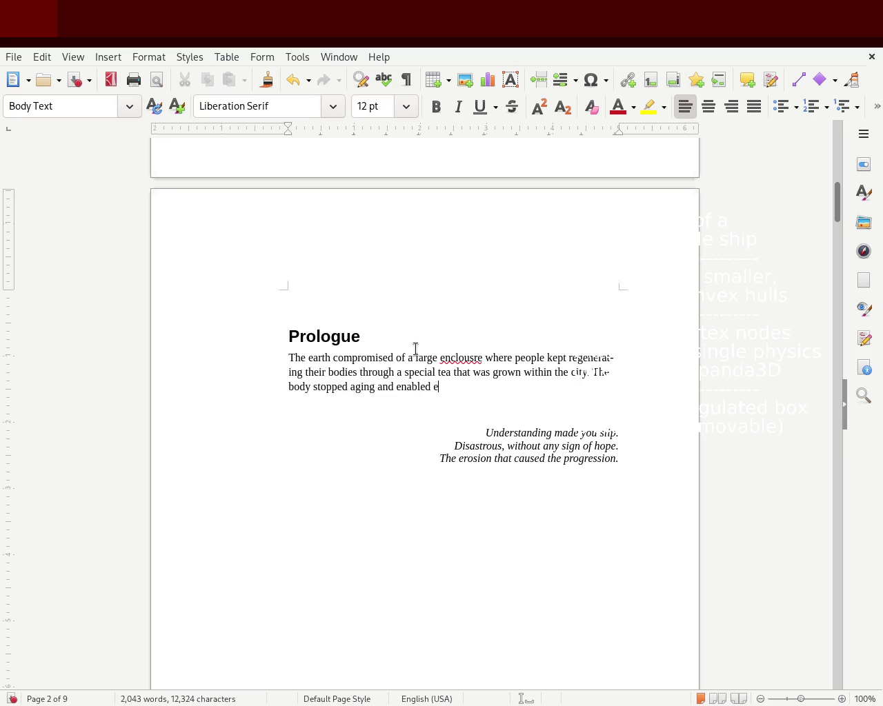
text(nal life if )
text(you didn’t)
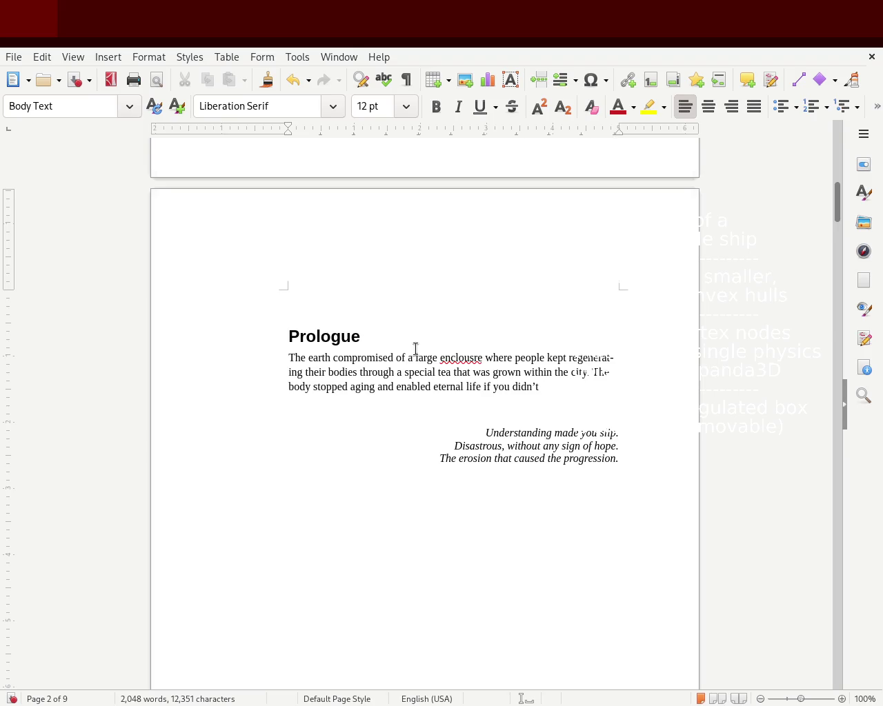
text(xperience a fatal )
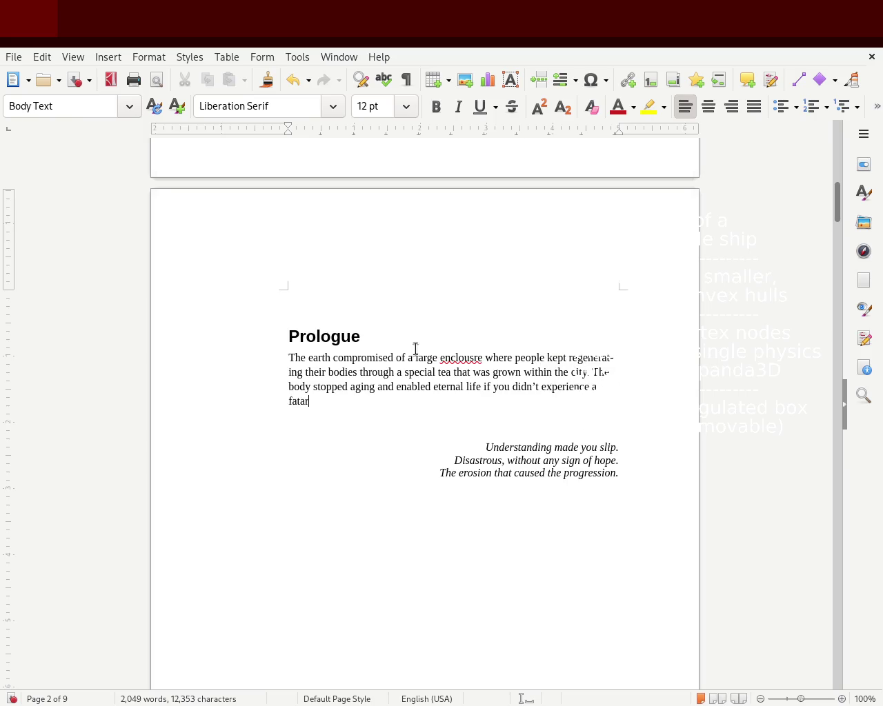
text(injr)
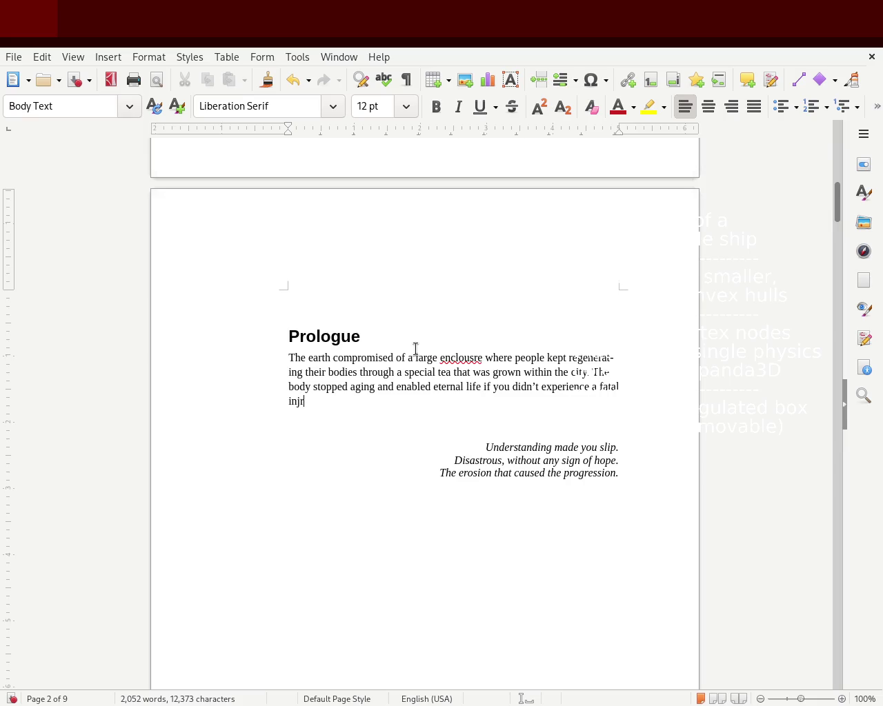
key(BackSpace)
text(ury.)
double_click(463, 360)
Correct 'enclousre' to 'enclosure' and make the opening read 'The Earth with its inhabitants'.
text(enclosure)
click(308, 357)
key(Delete)
text(Earth with)
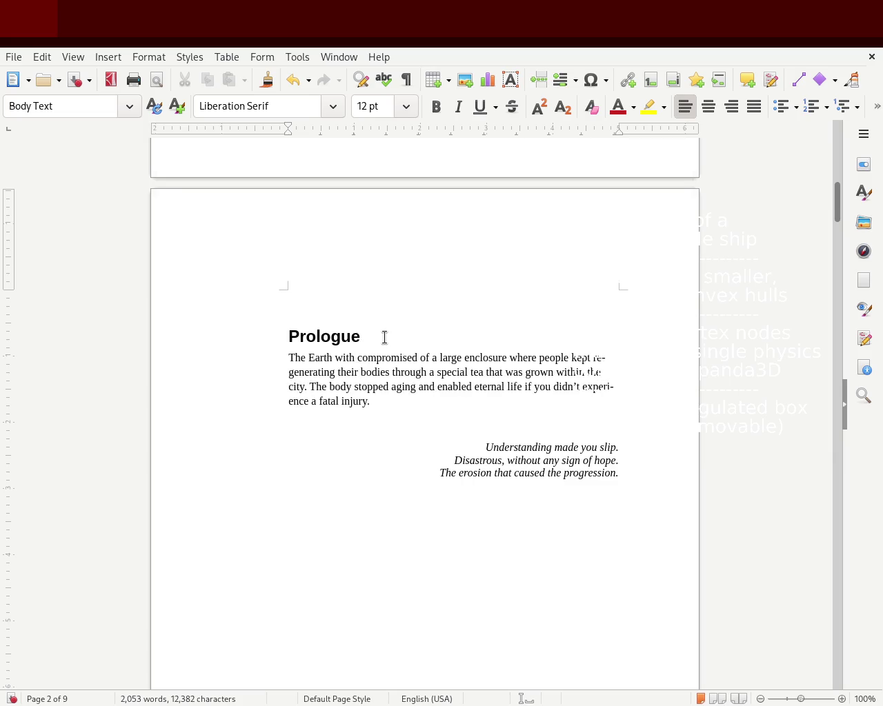
text( i)
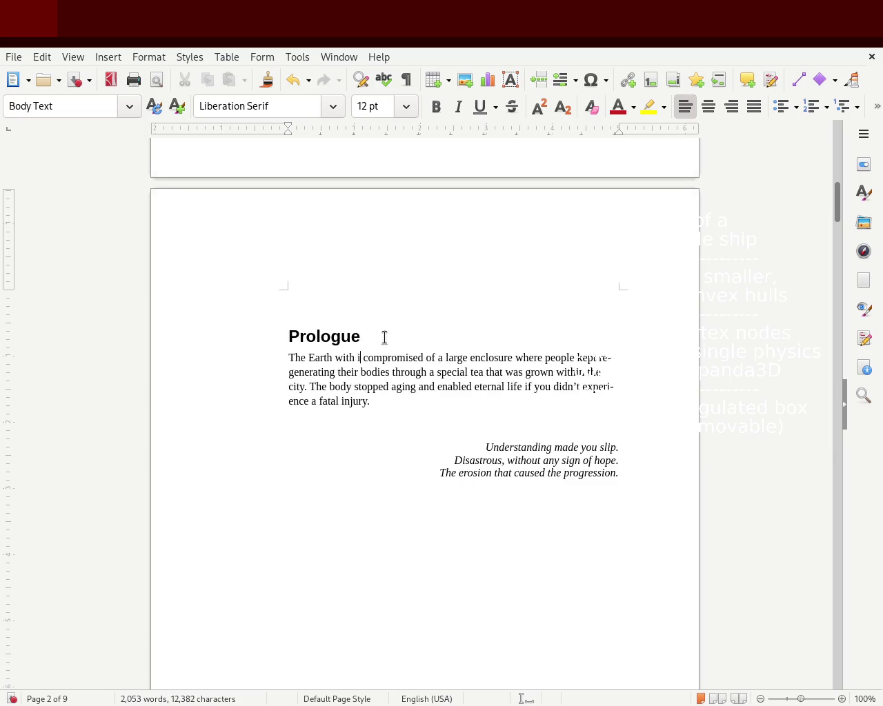
text(ts )
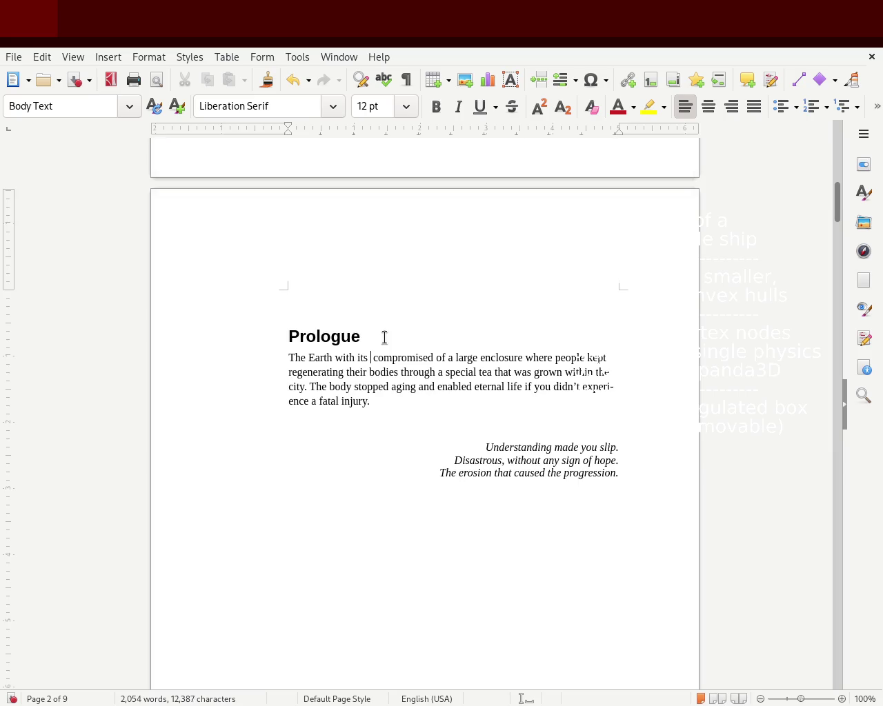
text(inhabi)
key(BackSpace)
key(BackSpace)
key(BackSpace)
text(abitans)
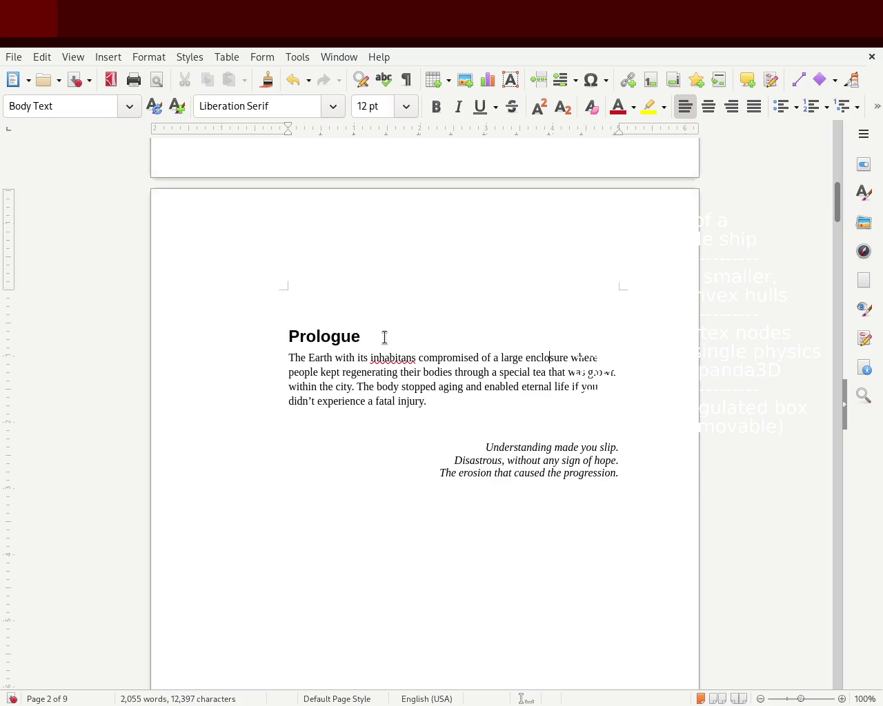
double_click(384, 357)
text(inhabitants)
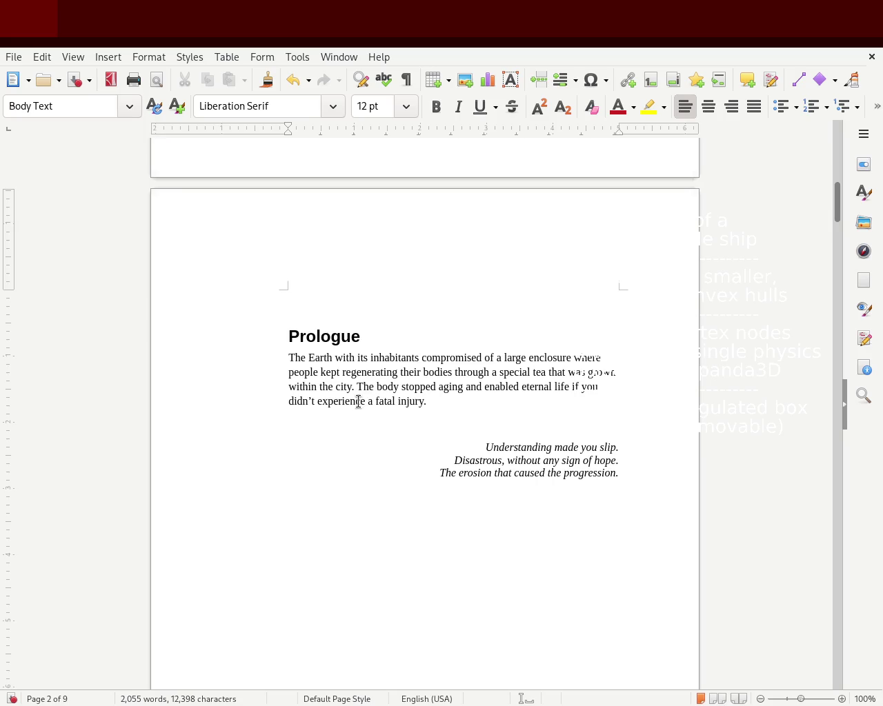
drag(429, 402, 250, 358)
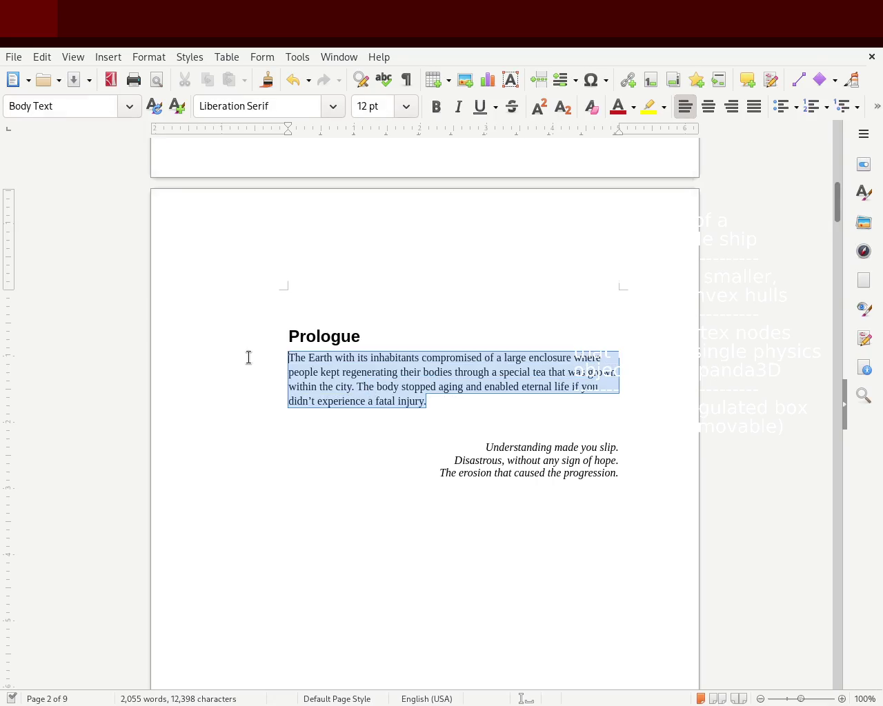
Zoom to about 152% and set the opening Prologue paragraph to Default Paragraph Style.
click(753, 108)
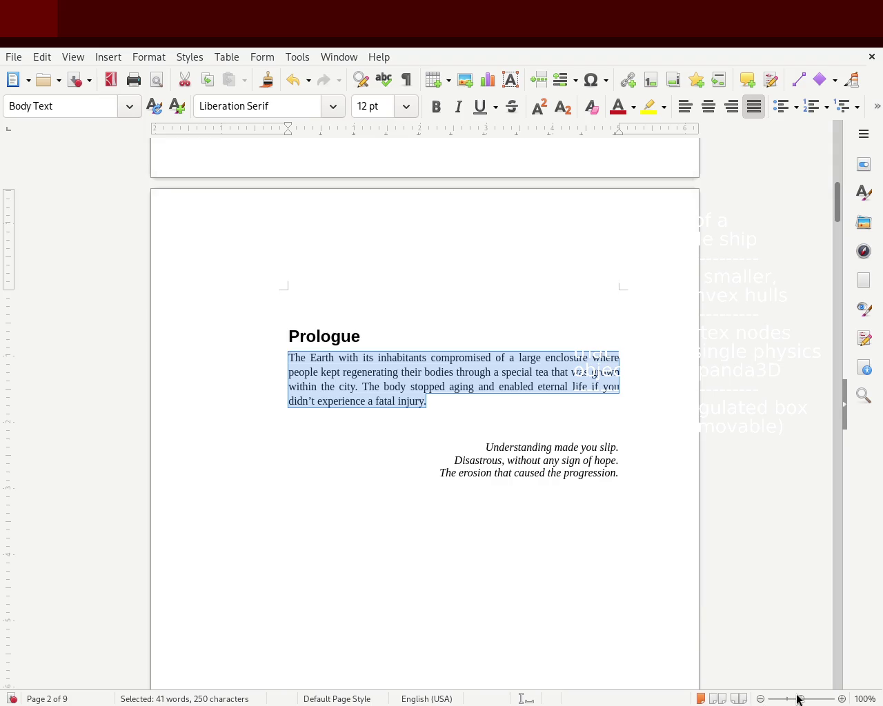
drag(802, 700, 805, 700)
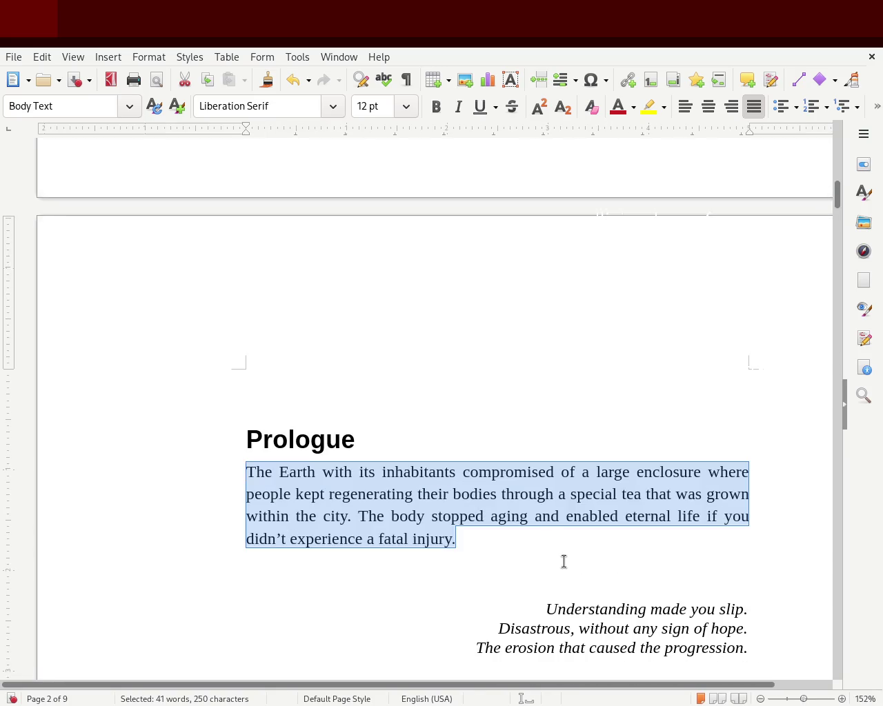
click(440, 516)
drag(518, 548, 185, 475)
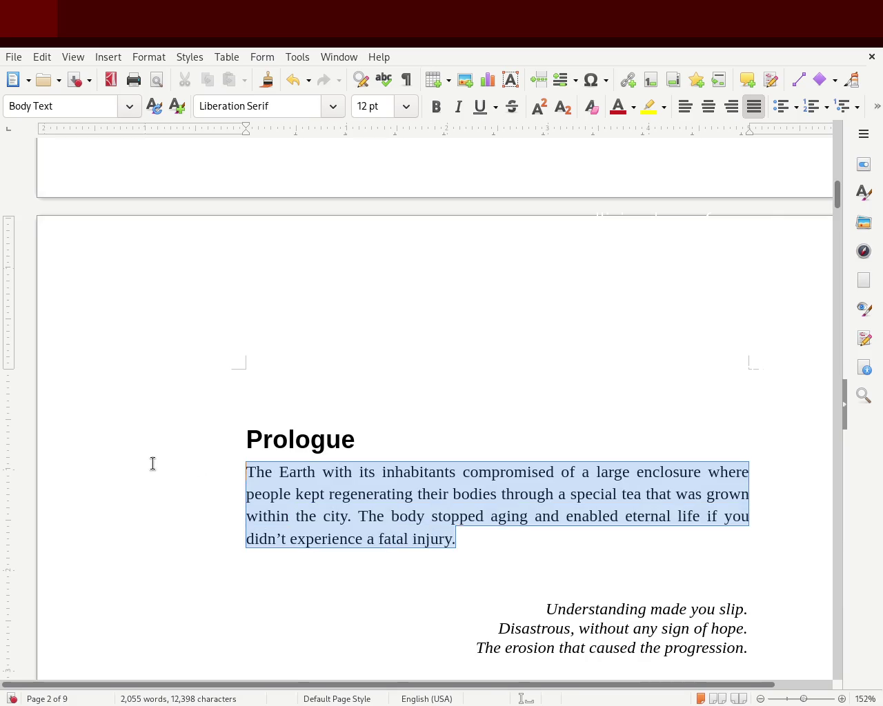
click(124, 108)
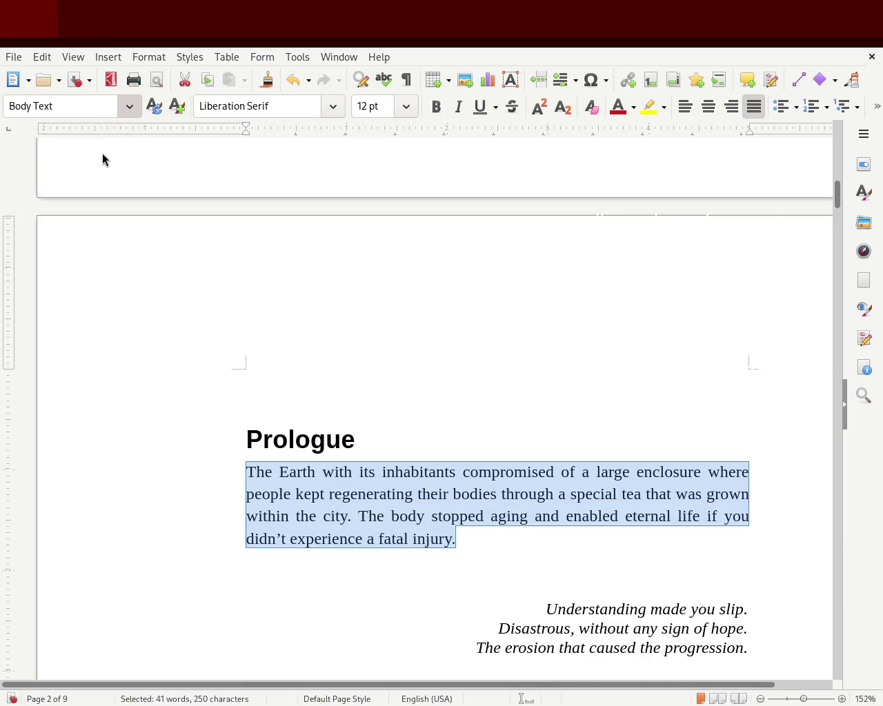
click(103, 158)
click(471, 510)
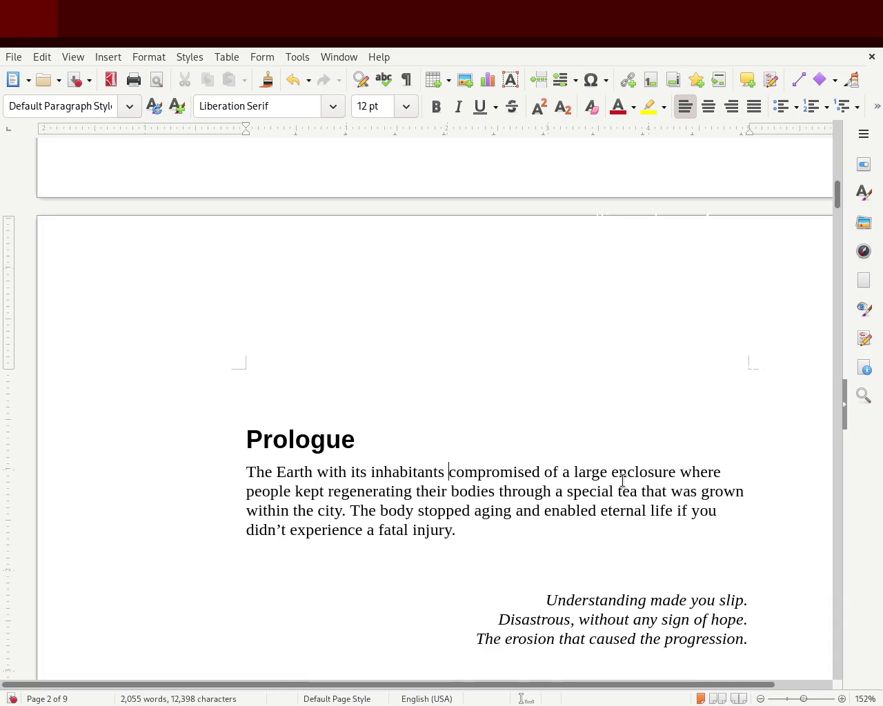
Insert 'with its inhabitants,' before 'compromised' and correct the spelling to 'inhabitants'.
text(lived)
key(BackSpace)
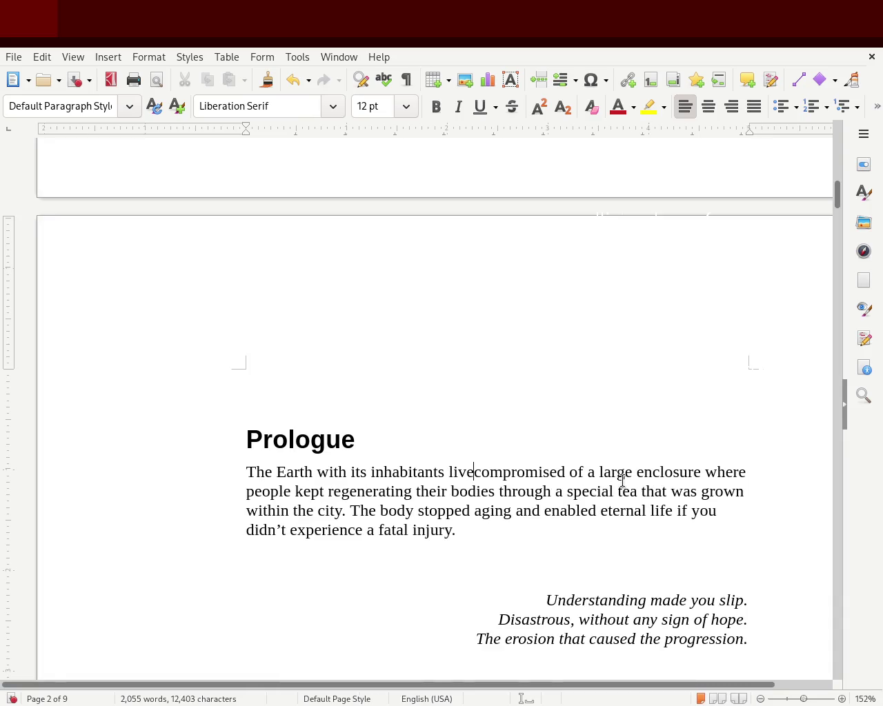
key(BackSpace)
key(BackSpace)
key(BackSpace)
key(BackSpace)
key(BackSpace)
key(BackSpace)
key(BackSpace)
key(BackSpace)
key(BackSpace)
key(BackSpace)
key(BackSpace)
key(BackSpace)
key(BackSpace)
key(BackSpace)
text(with in)
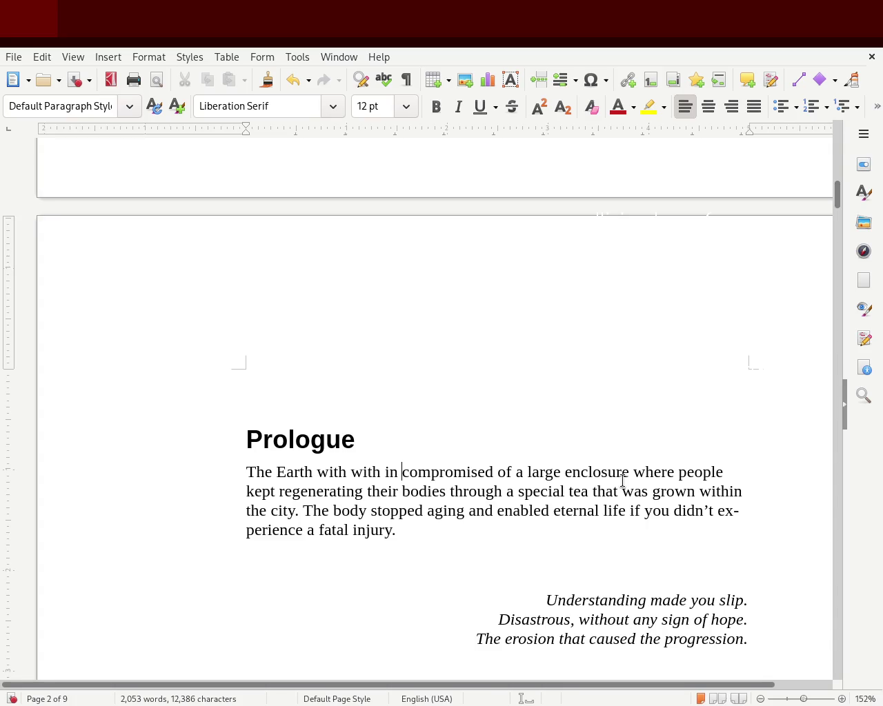
key(BackSpace)
key(BackSpace)
text(ts )
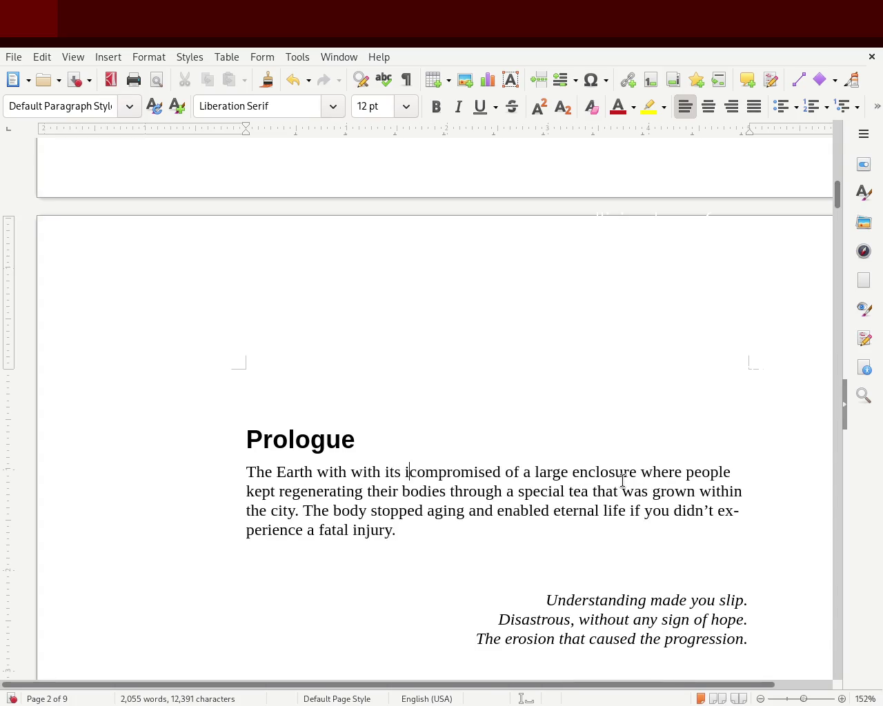
text(inhabitan)
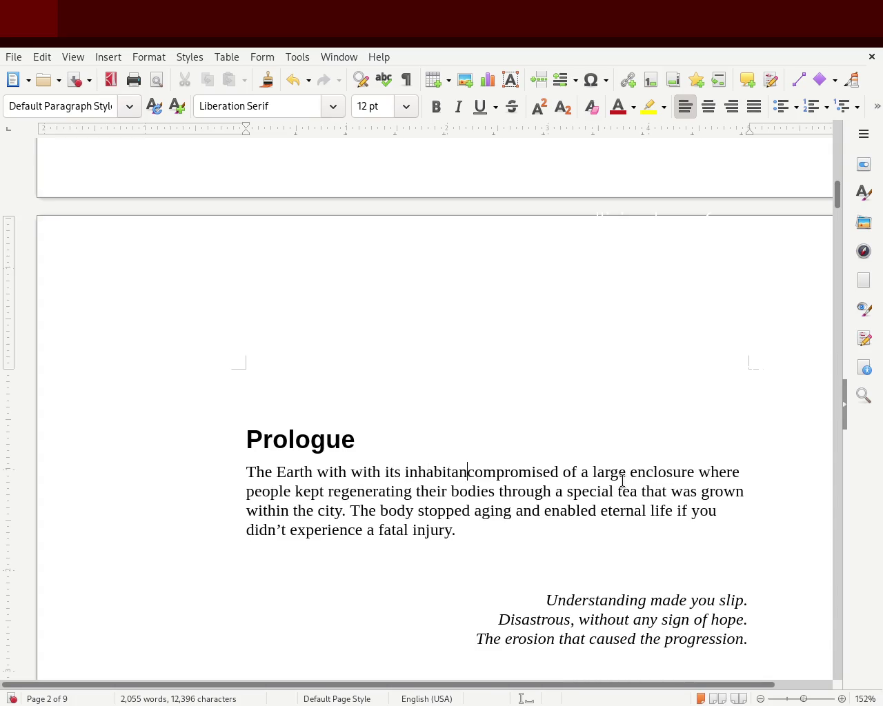
text(s)
key(BackSpace)
text(,)
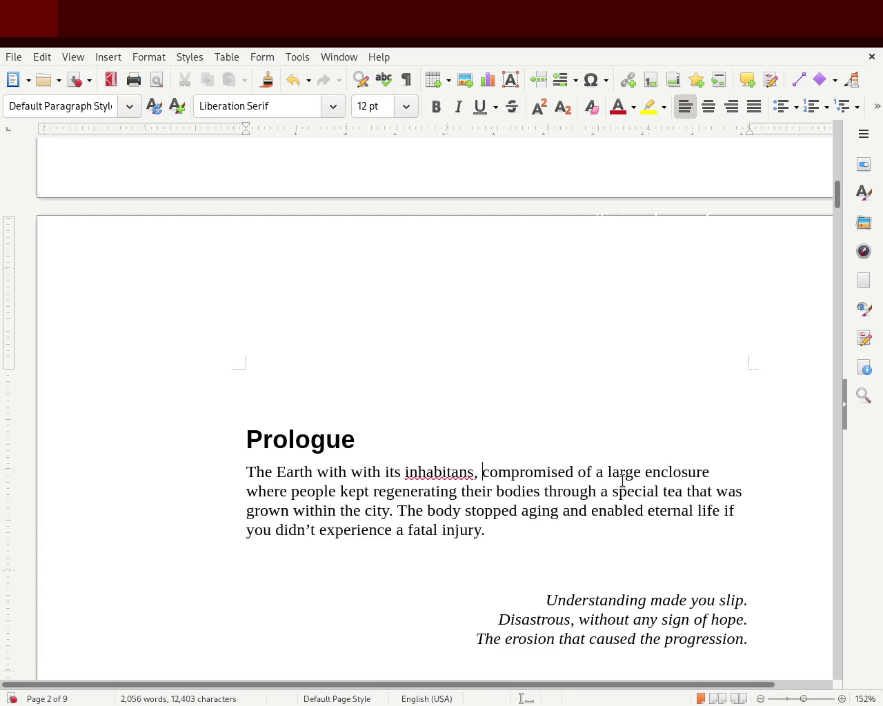
key(Left)
key(Left)
key(Left)
double_click(458, 475)
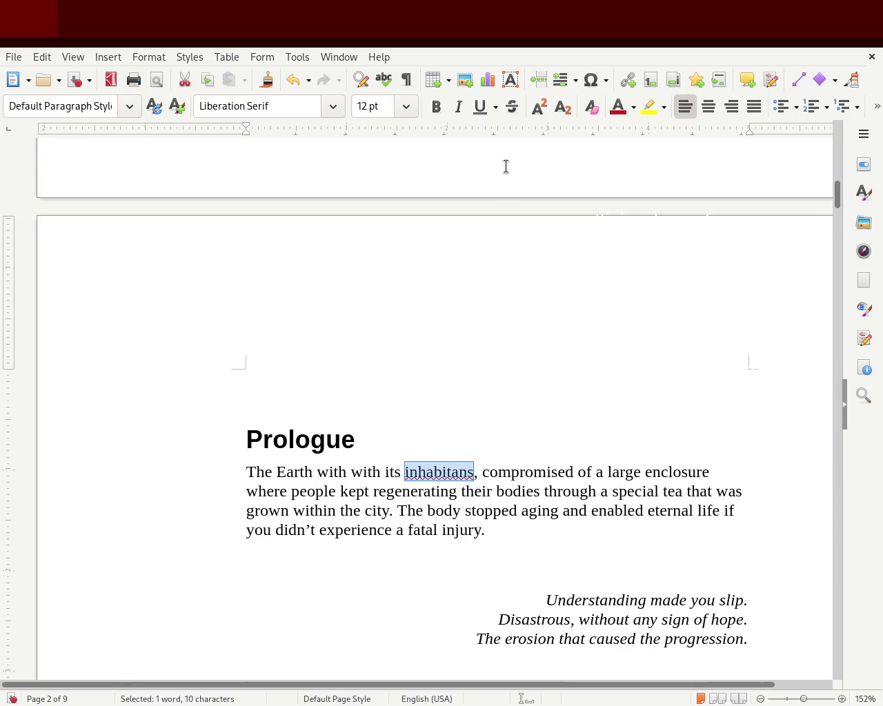
text(inhabitants)
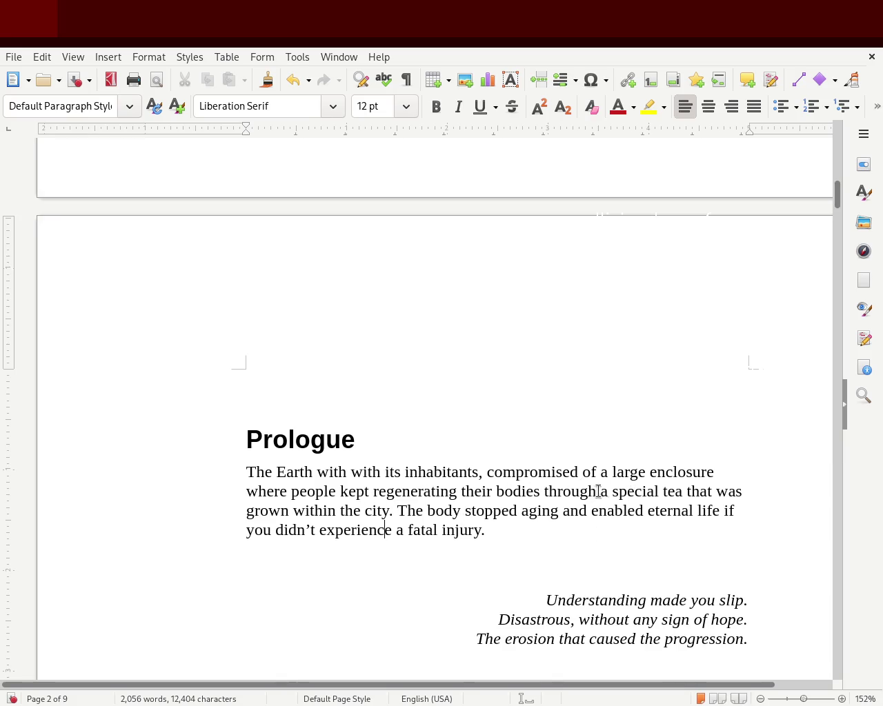
Add commas after 'tea' and after 'enclosure'.
click(680, 491)
text(,)
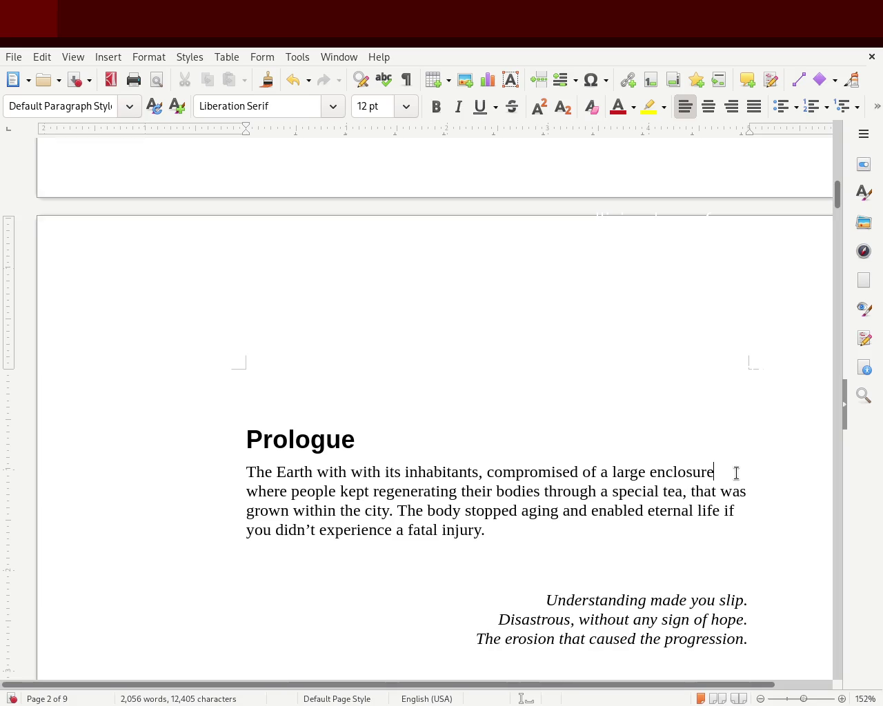
text(,)
Insert a sentence about the unwanted nation outside the city refusing to cooperate, before 'The body stopped aging'.
click(397, 511)
text(Outside of the city, you had )
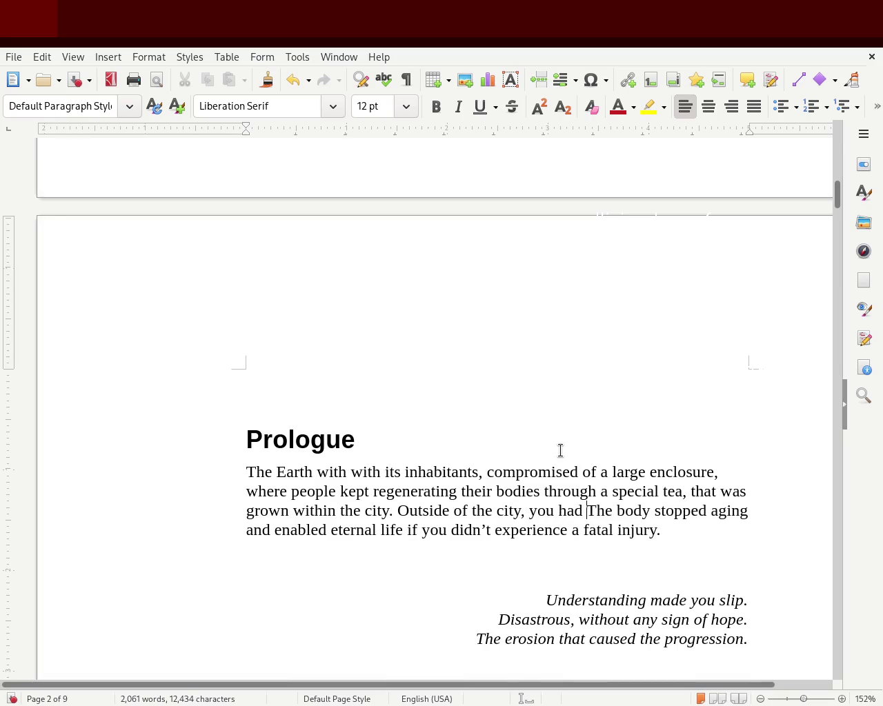
text(unwanted n)
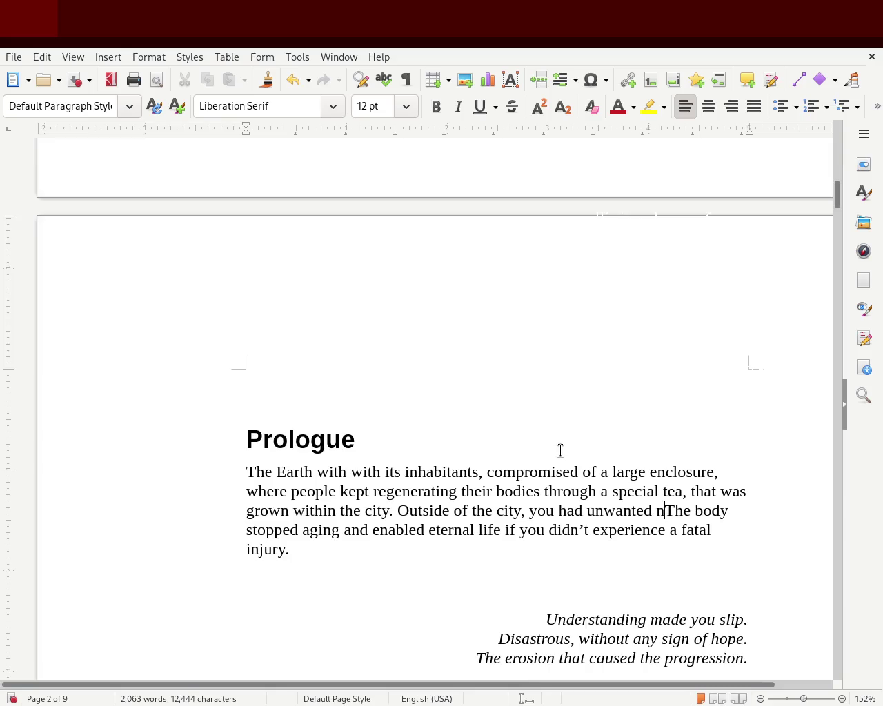
text(atio)
text(whic)
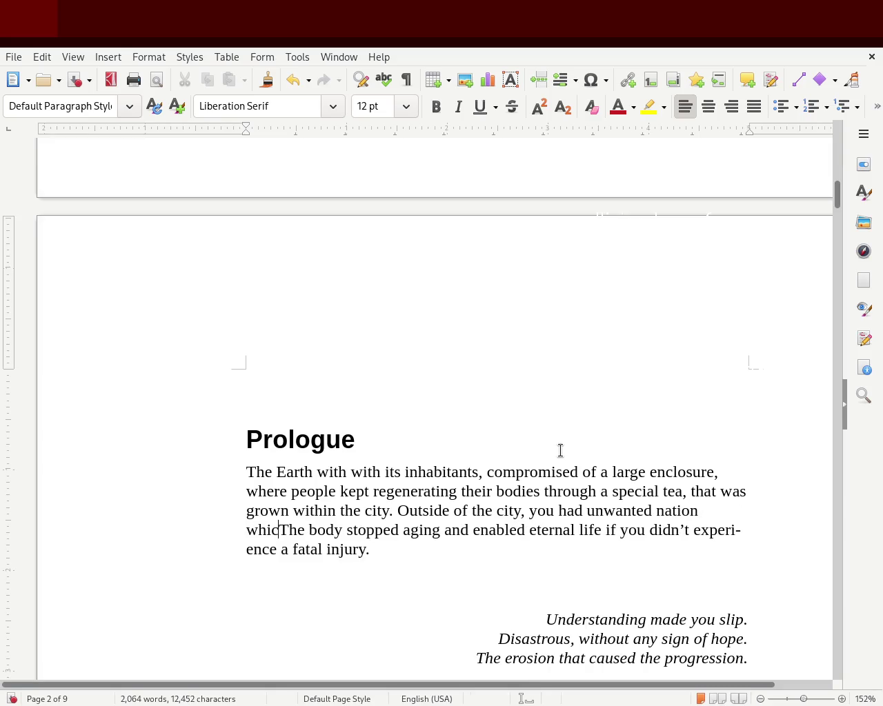
text(ch refuse to )
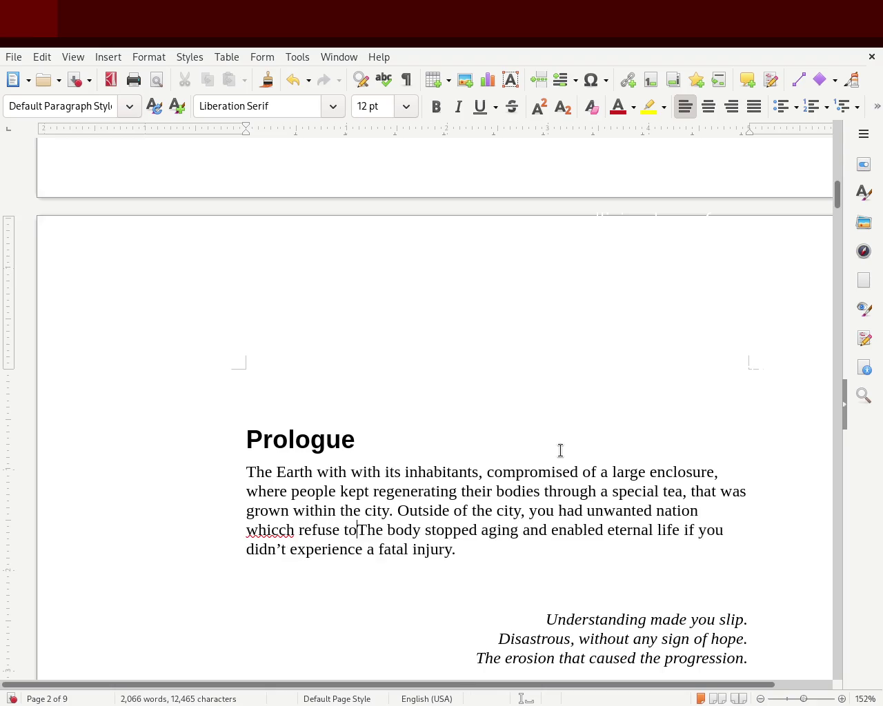
text(c)
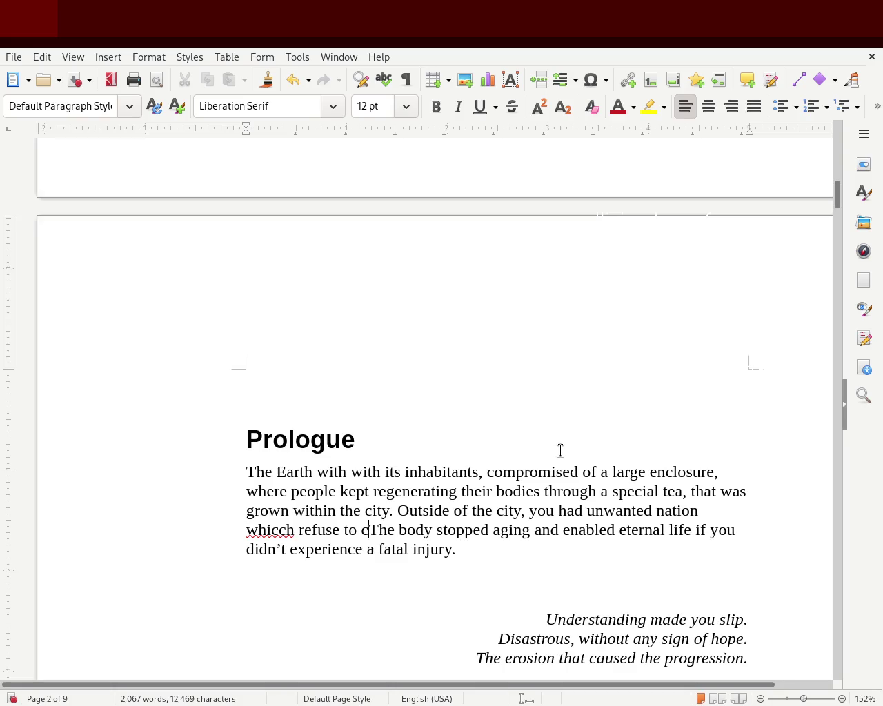
text(ooparate wit)
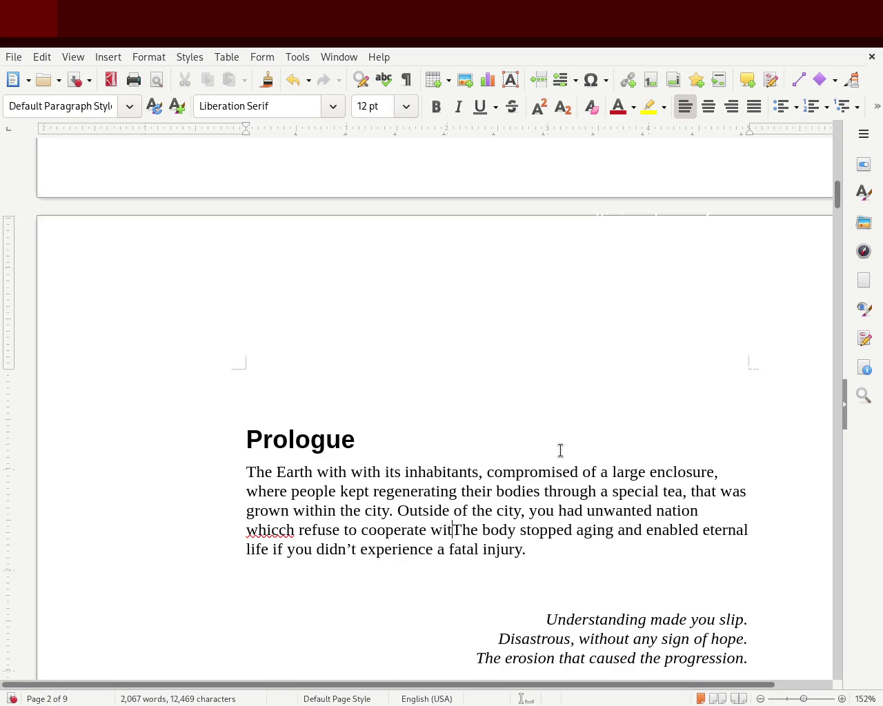
text(h the ci)
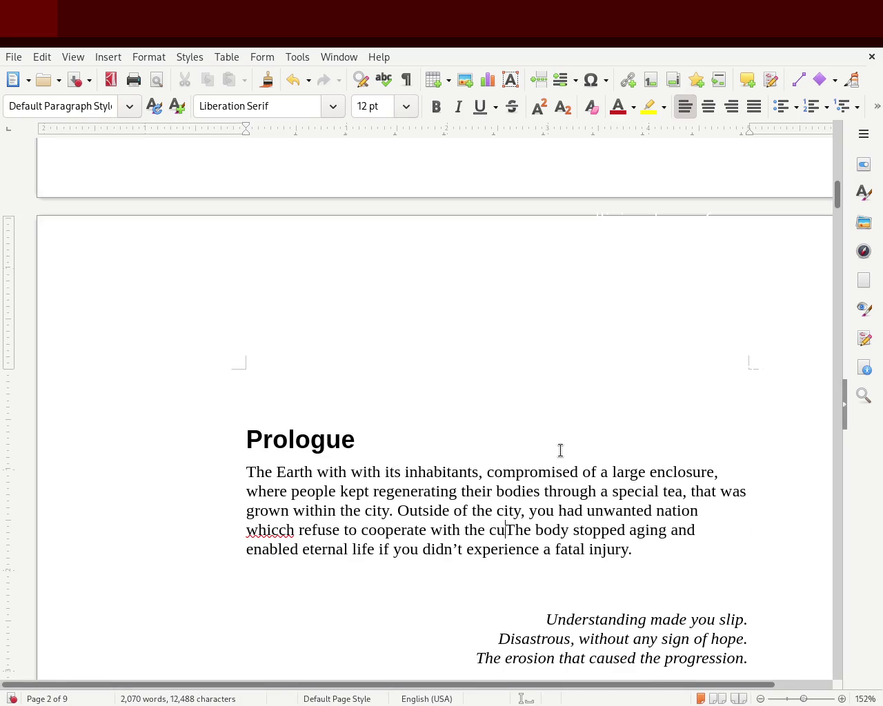
text(ty and )
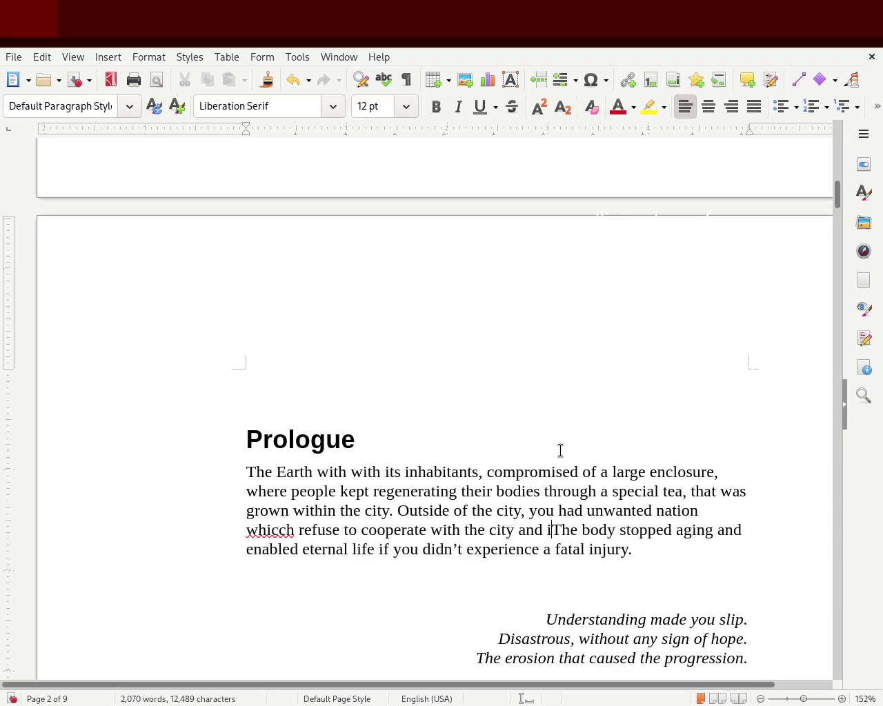
text(it's specially brewed tea.)
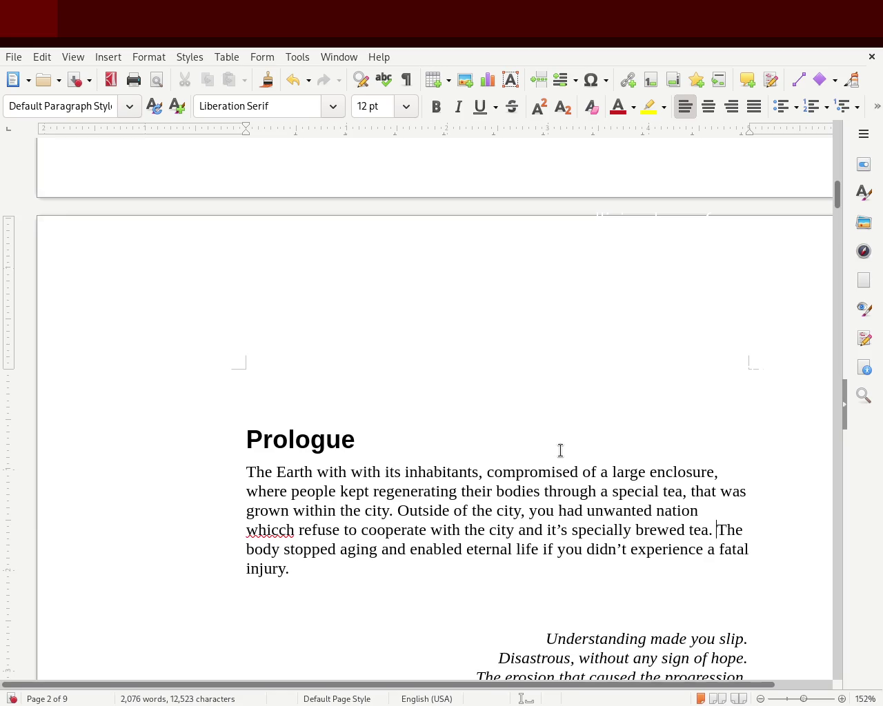
key(Return)
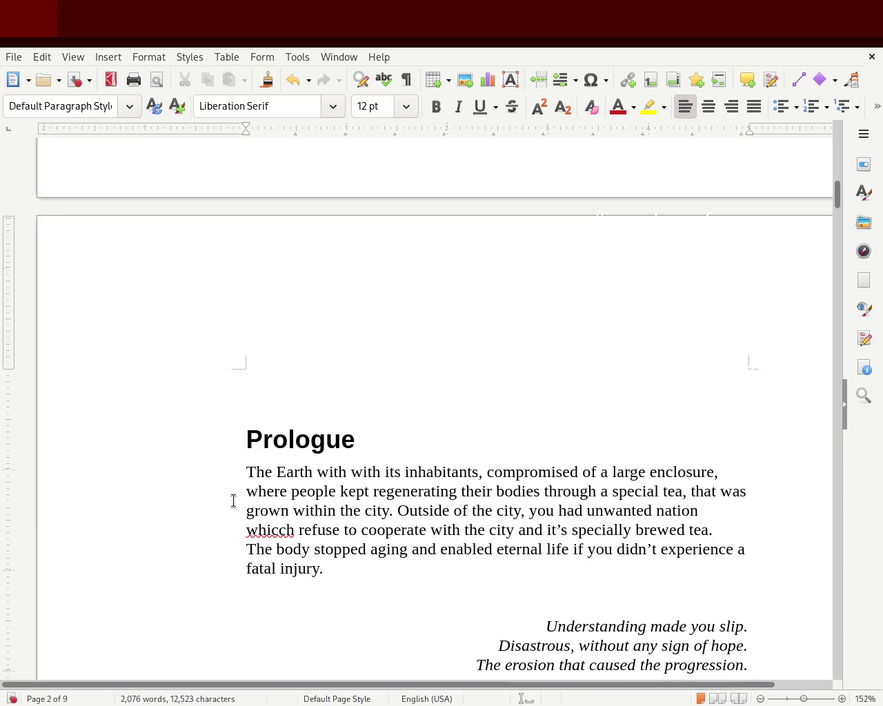
Fix 'whicch' to 'which' and replace 'had' with 'consisted of' in the outsiders sentence.
double_click(276, 531)
text(which)
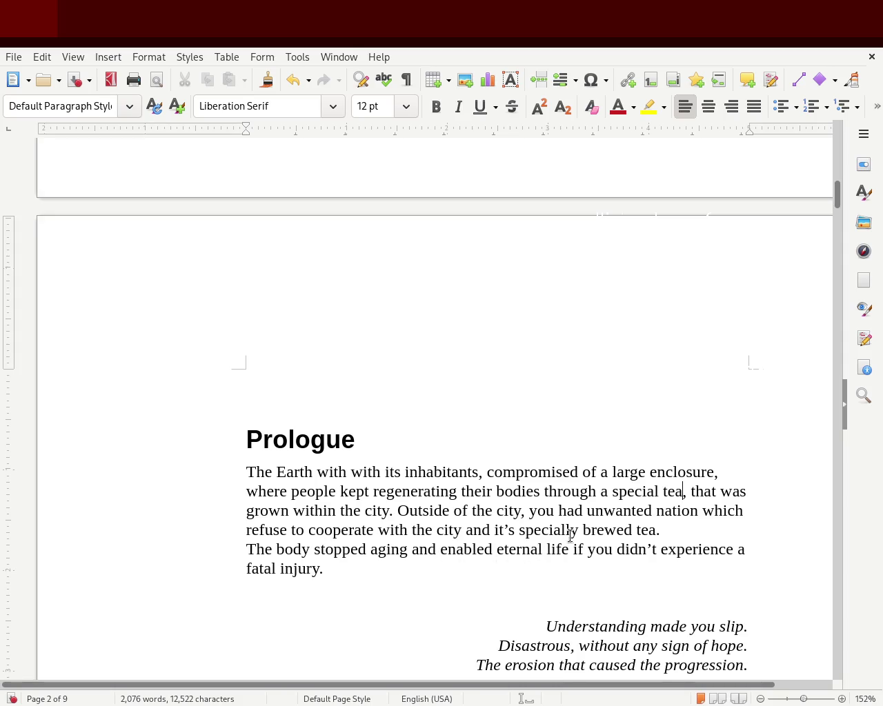
double_click(567, 510)
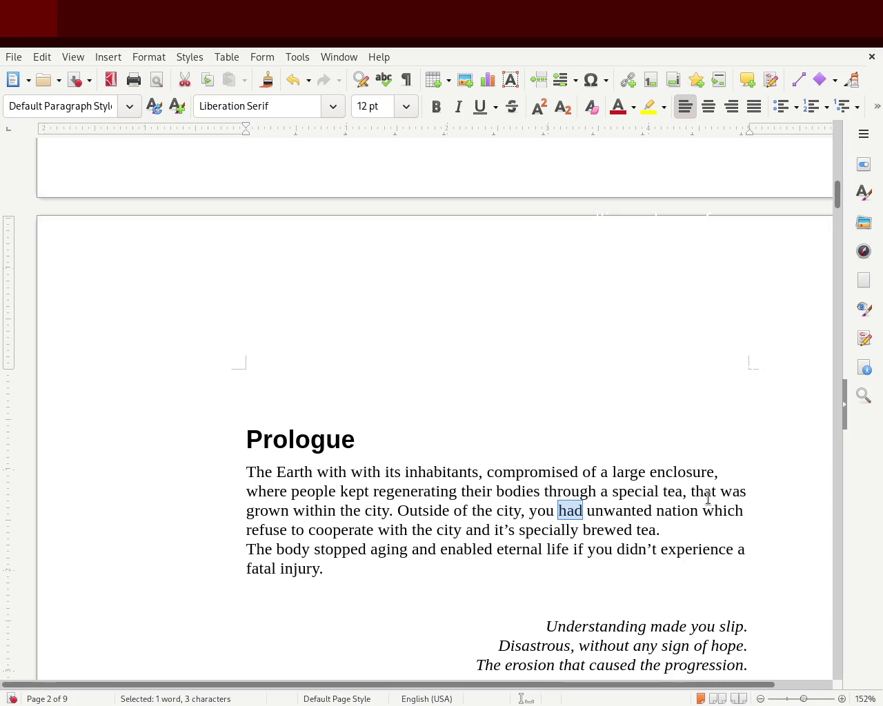
key(Delete)
text(most)
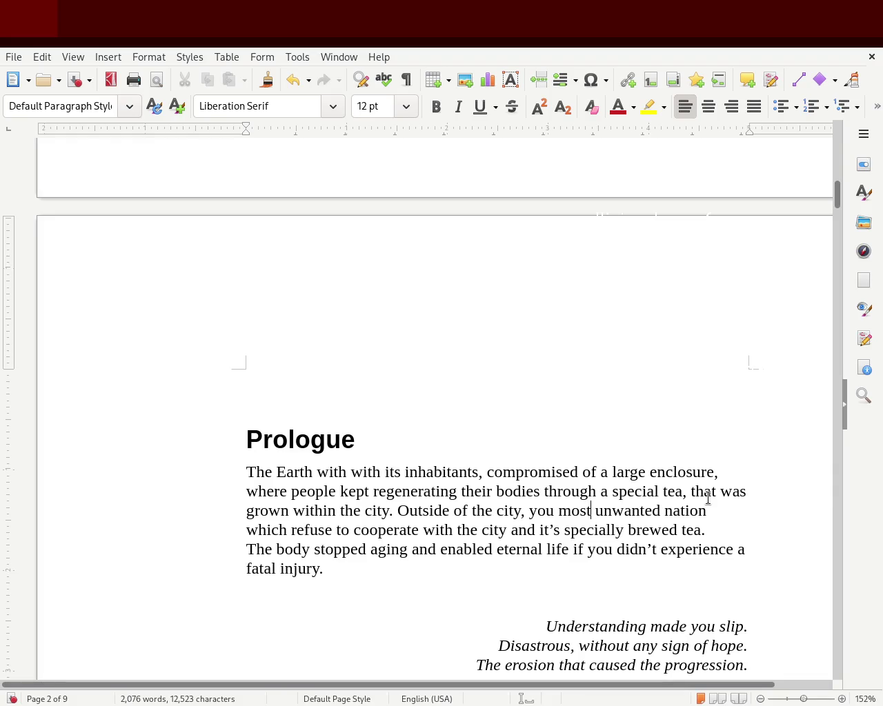
key(BackSpace)
key(BackSpace)
key(BackSpace)
key(BackSpace)
text(conisted )
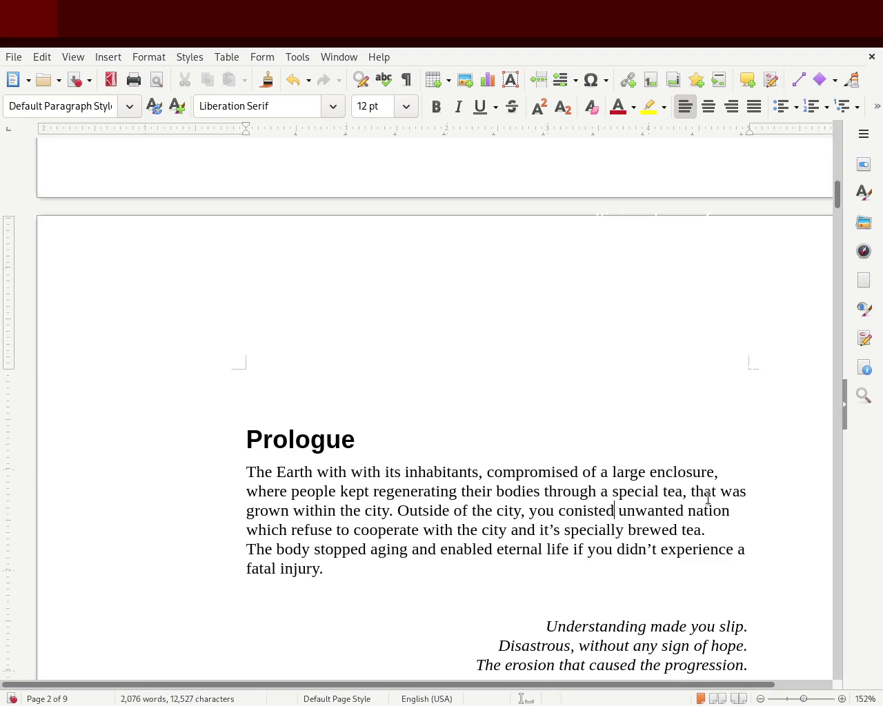
text(f)
key(BackSpace)
text(of)
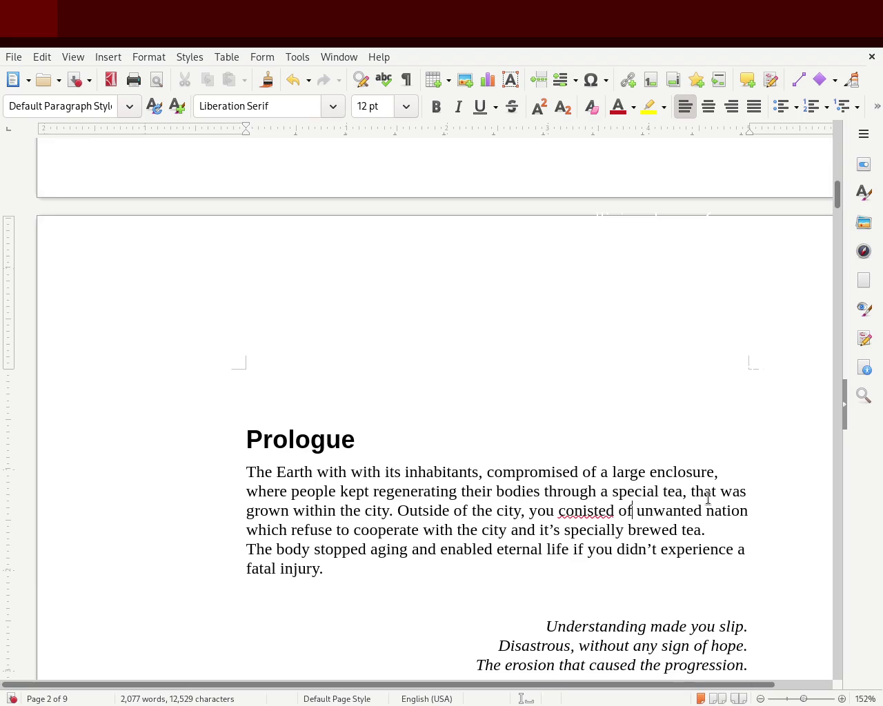
double_click(599, 511)
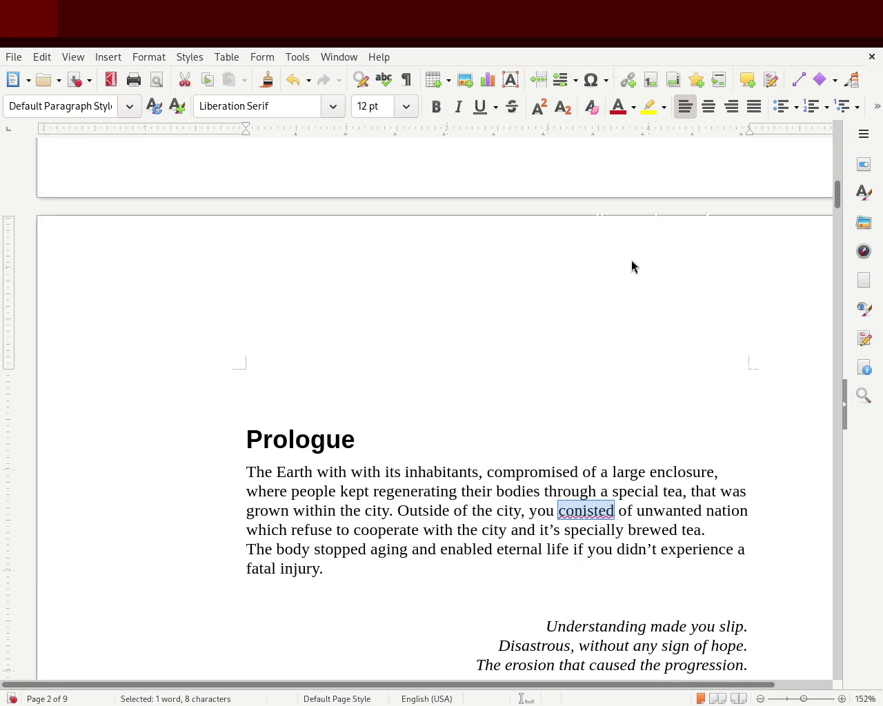
text(consisted)
Add 'and rejected individuals who', end the sentence with 'that regulated the tea', and save.
click(291, 531)
text(and rejected individuals who)
key(Delete)
key(Delete)
key(Delete)
key(Delete)
key(Delete)
key(Delete)
key(Right)
text(s)
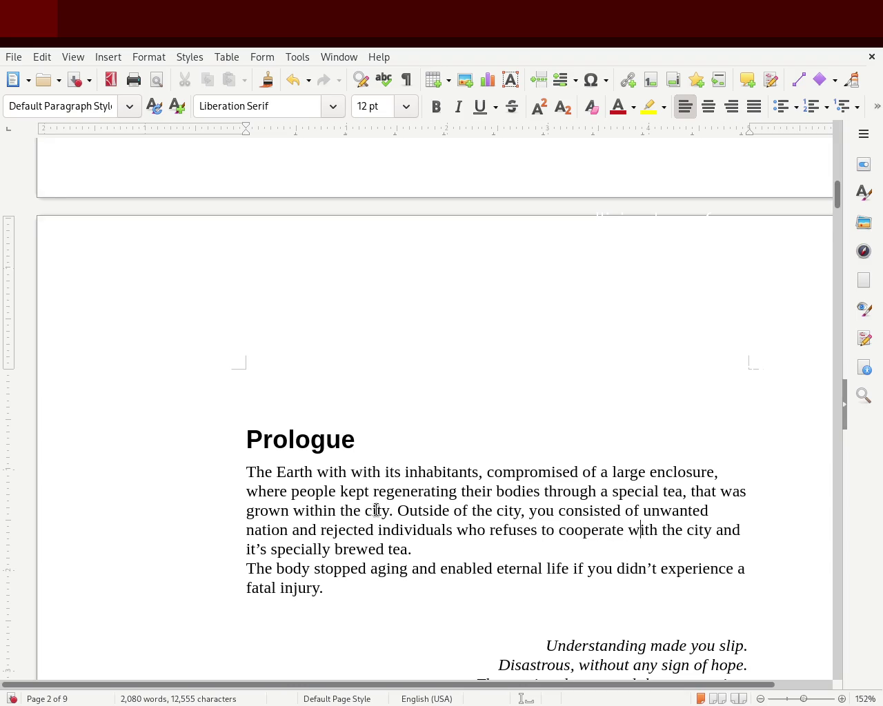
text('s)
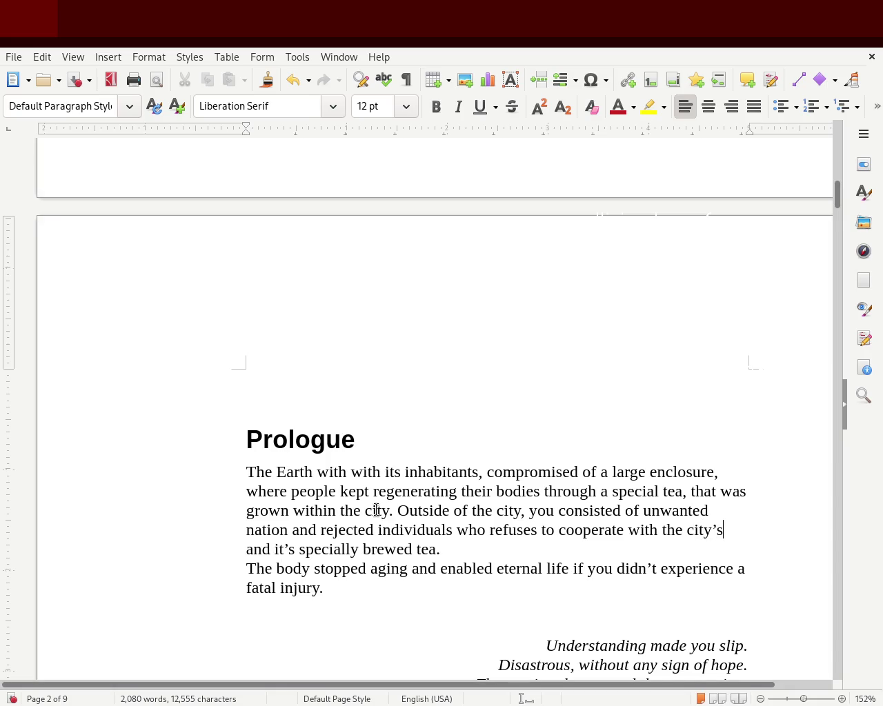
key(Delete)
key(Delete)
key(Delete)
key(Delete)
key(Delete)
key(Delete)
key(Delete)
key(Delete)
key(Delete)
key(Delete)
key(Delete)
key(Delete)
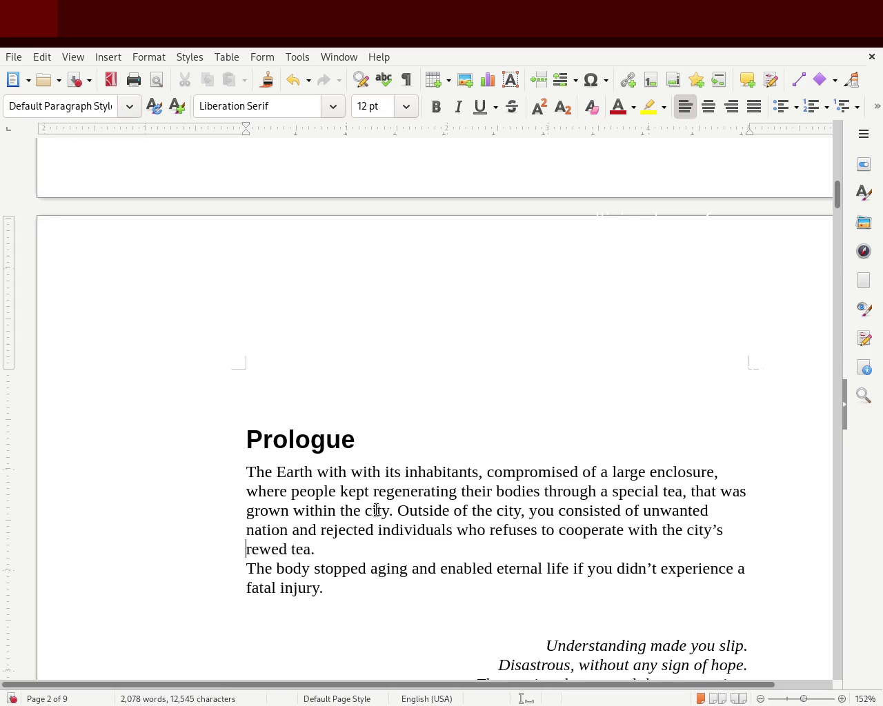
key(Delete)
key(BackSpace)
key(BackSpace)
key(BackSpace)
text(that regulated the tea)
key(Delete)
key(Delete)
key(Delete)
key(Delete)
key(Delete)
key(Delete)
key(Delete)
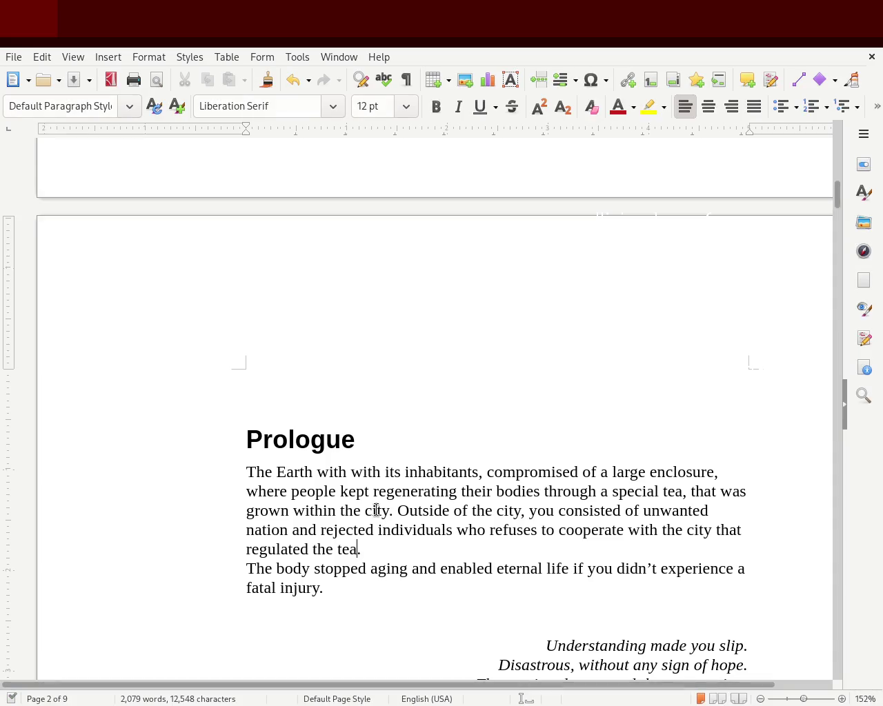
key(ctrl+s)
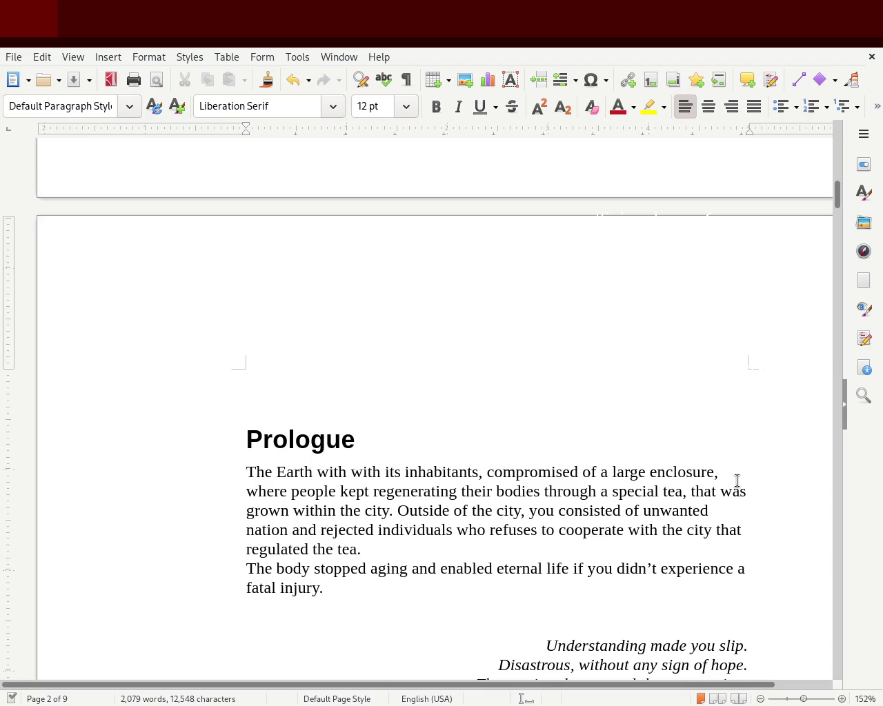
Add ', hindering it from ageing' after 'bodies' and change 'within the city' to 'within the borders'.
text(, hindering it from agin)
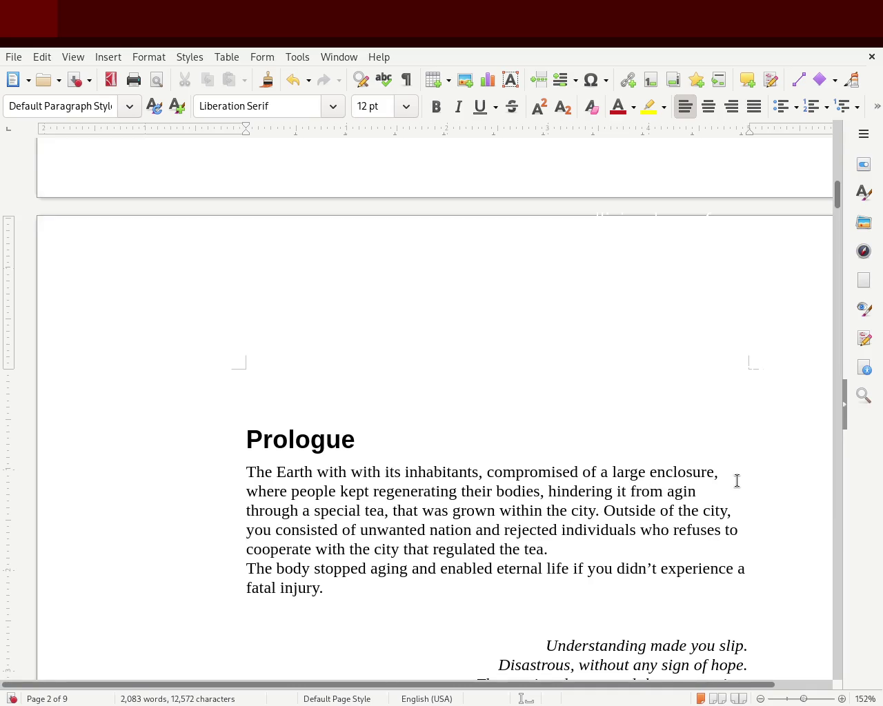
key(BackSpace)
key(BackSpace)
text(ein,)
click(690, 489)
text(g)
double_click(585, 509)
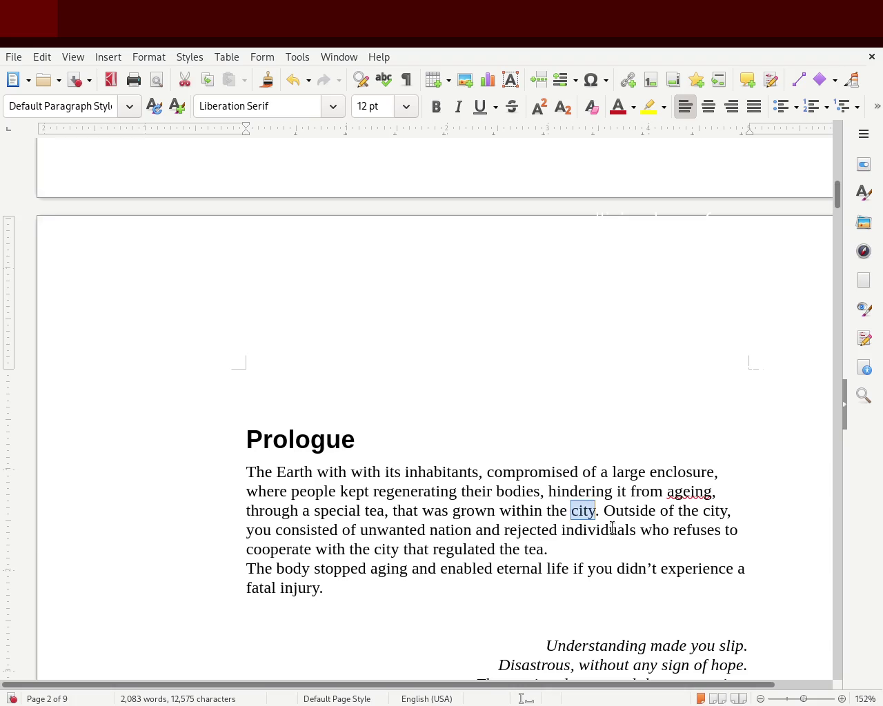
text(borders)
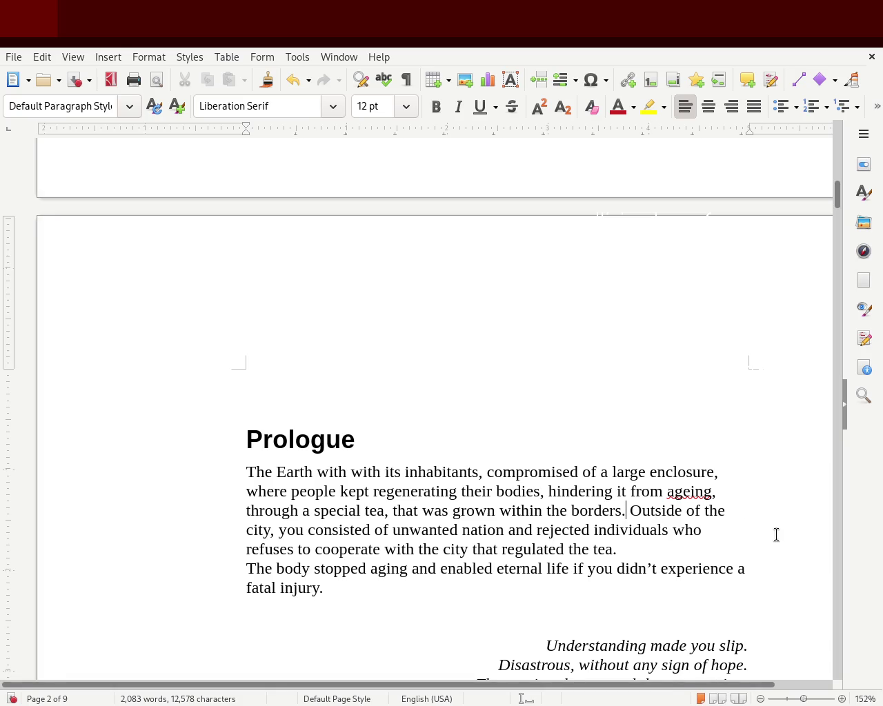
Rewrite the next sentence to begin 'The inhabitants that lived outside the city, consisted'.
text(Inhab)
key(BackSpace)
key(BackSpace)
key(BackSpace)
key(BackSpace)
text(The inhabitans )
text(that lived Outside of the city, you consisted of unwanted nation and re-)
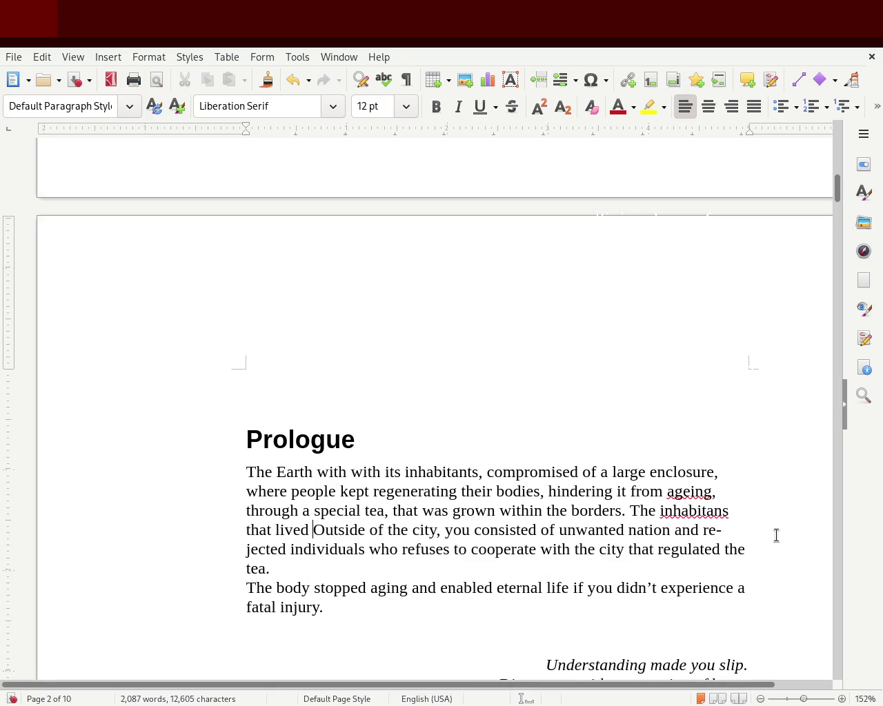
key(Delete)
text(o)
click(433, 531)
key(Delete)
key(Delete)
key(Delete)
key(Delete)
key(Delete)
key(Right)
key(Right)
key(Right)
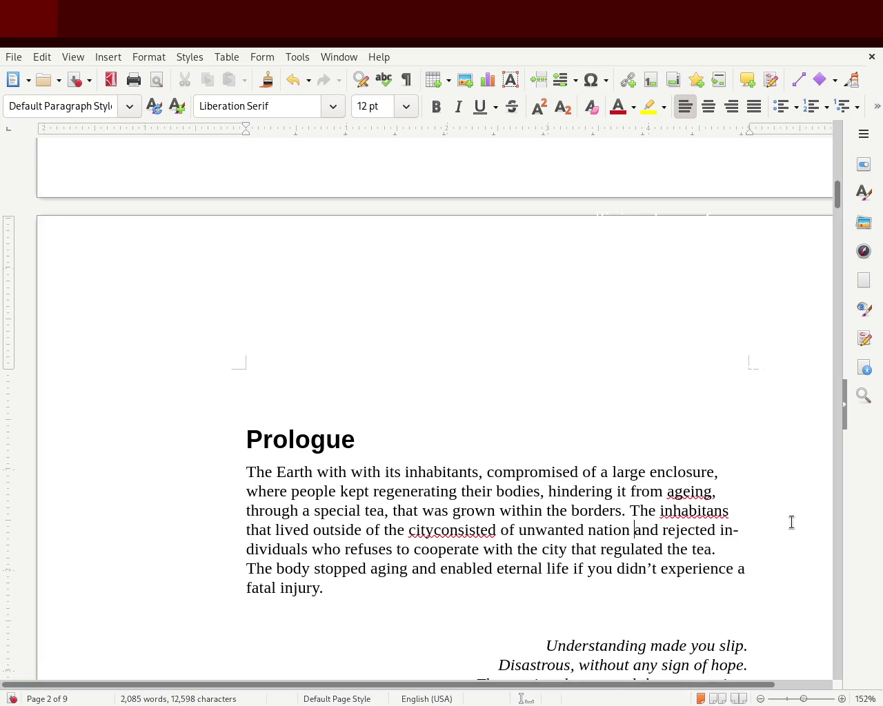
text(,)
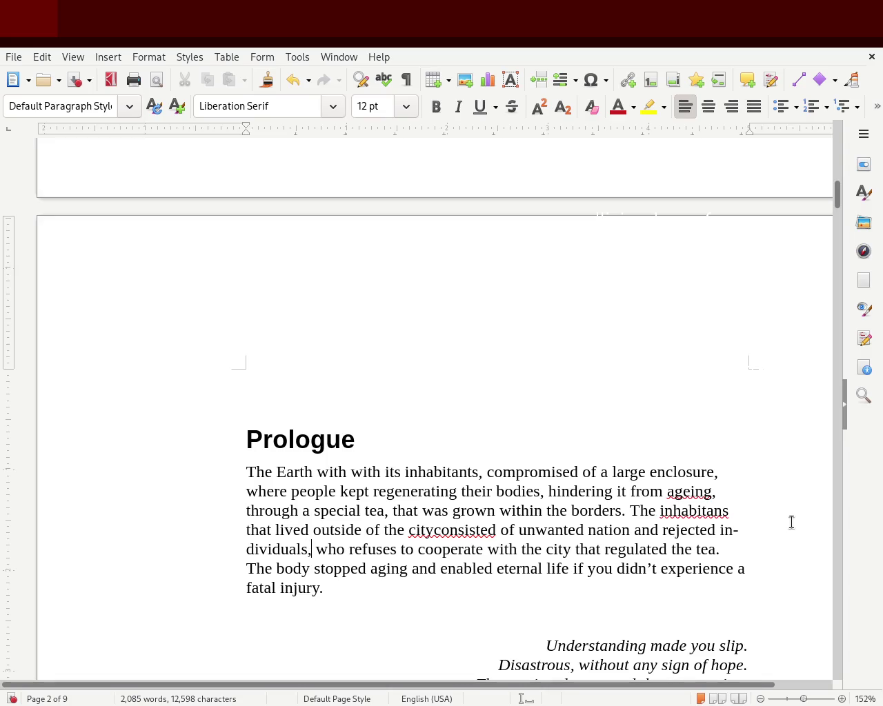
double_click(425, 532)
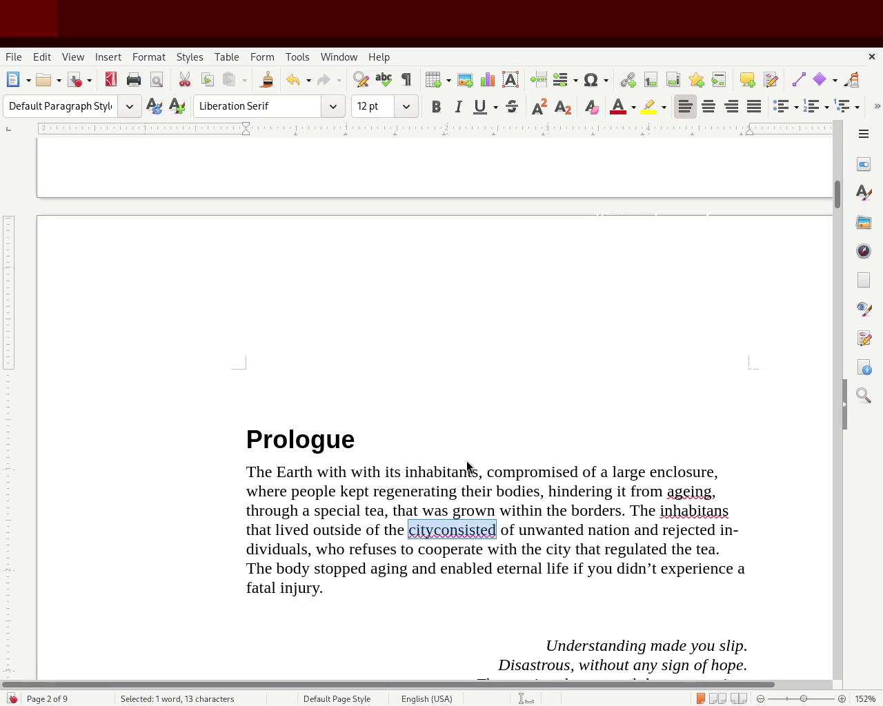
text(city consisted)
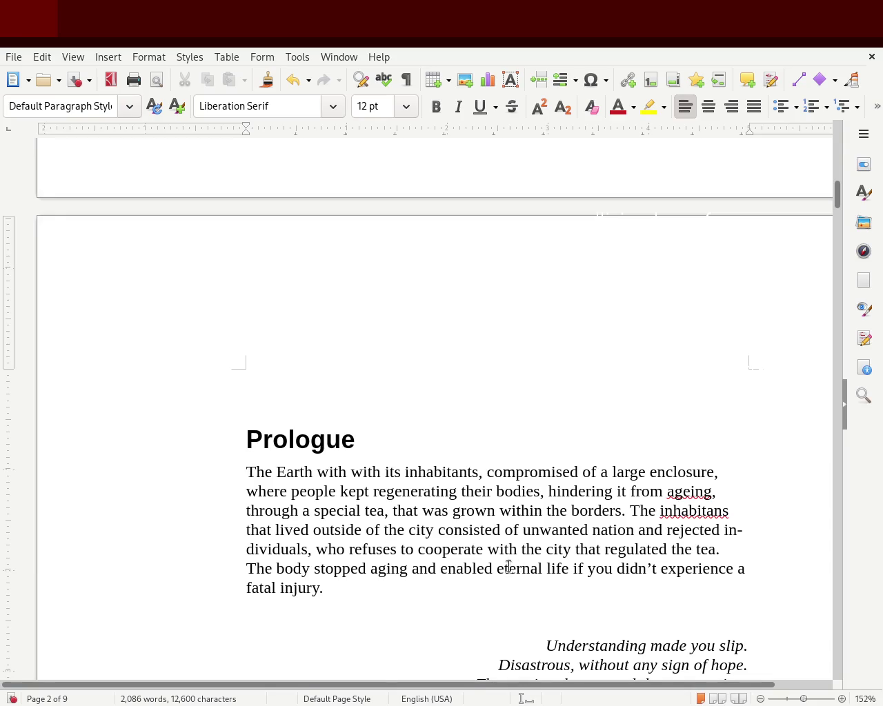
double_click(557, 549)
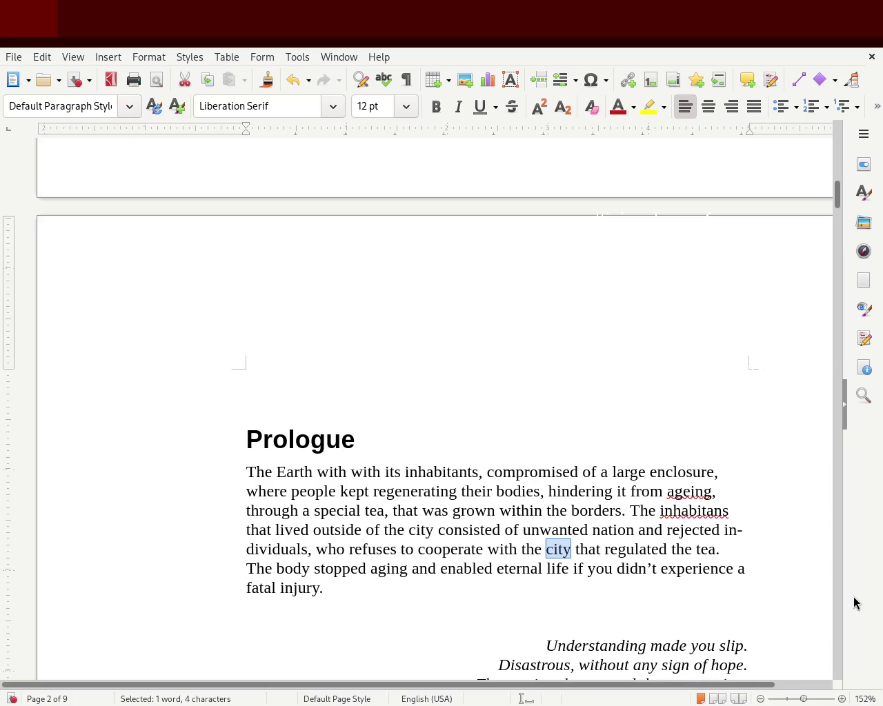
Change 'cooperate with the city' to 'cooperate with the governing'.
text(governi)
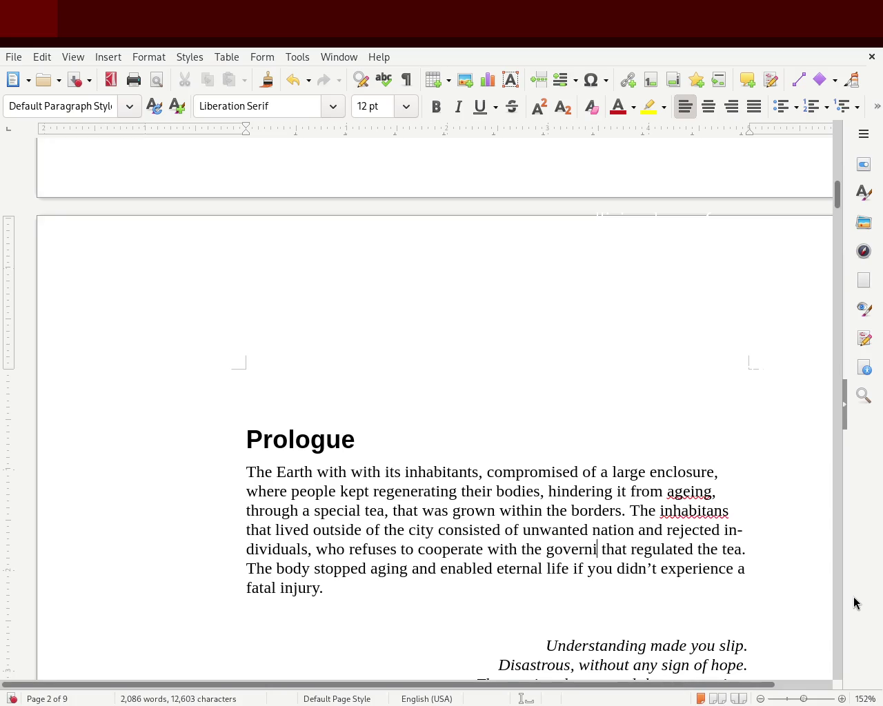
text(ng bodies)
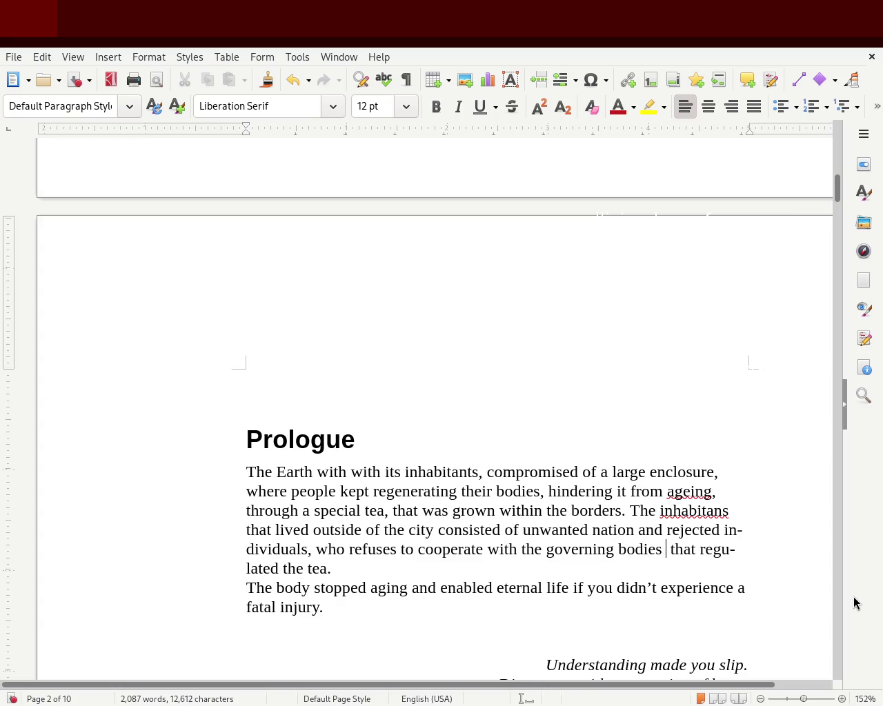
text( that)
key(BackSpace)
key(BackSpace)
key(BackSpace)
key(BackSpace)
key(BackSpace)
key(BackSpace)
key(BackSpace)
key(BackSpace)
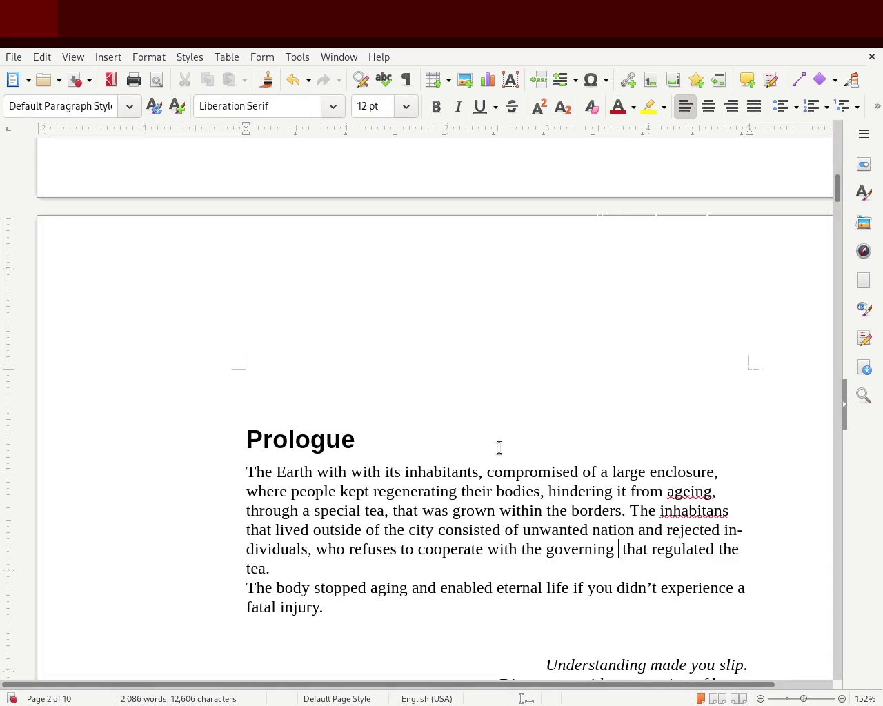
click(486, 472)
Polish wording: 'now compromised', 'aging', 'They manage to', 'the bodies', 'inhabitants', comma after city.
text(now)
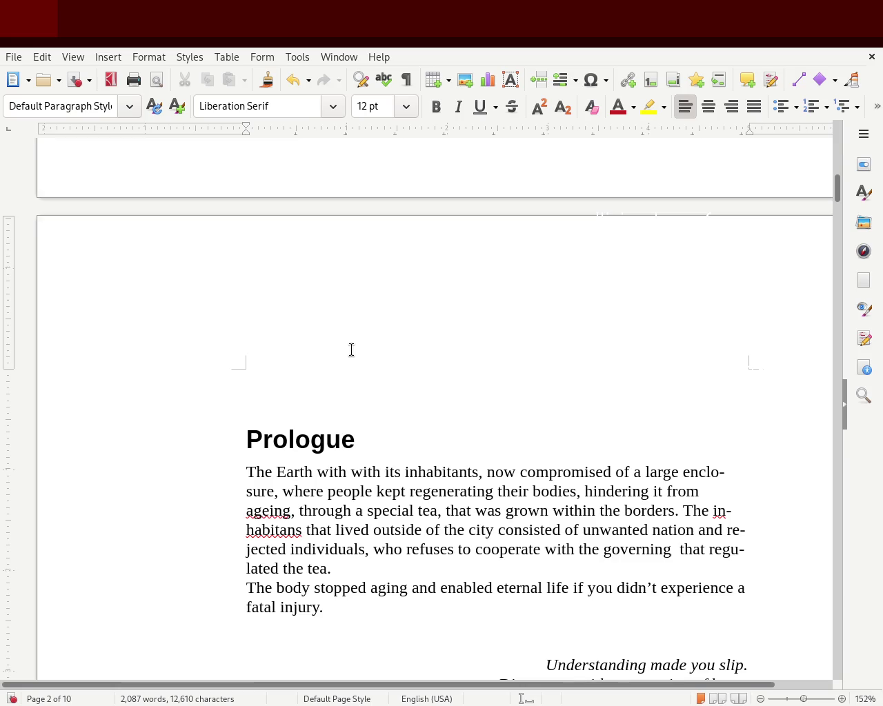
double_click(277, 511)
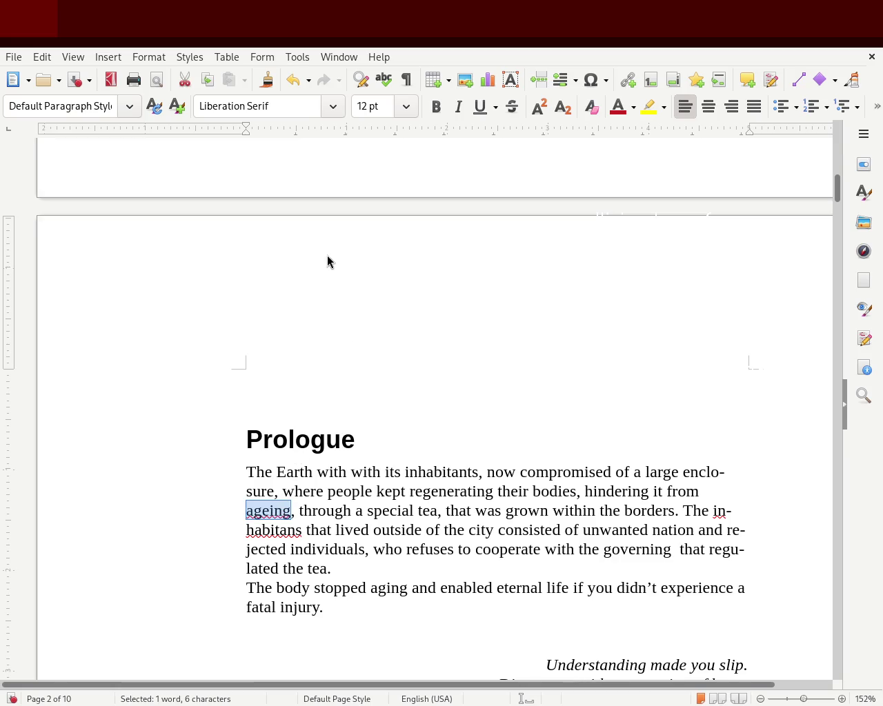
text(aging,)
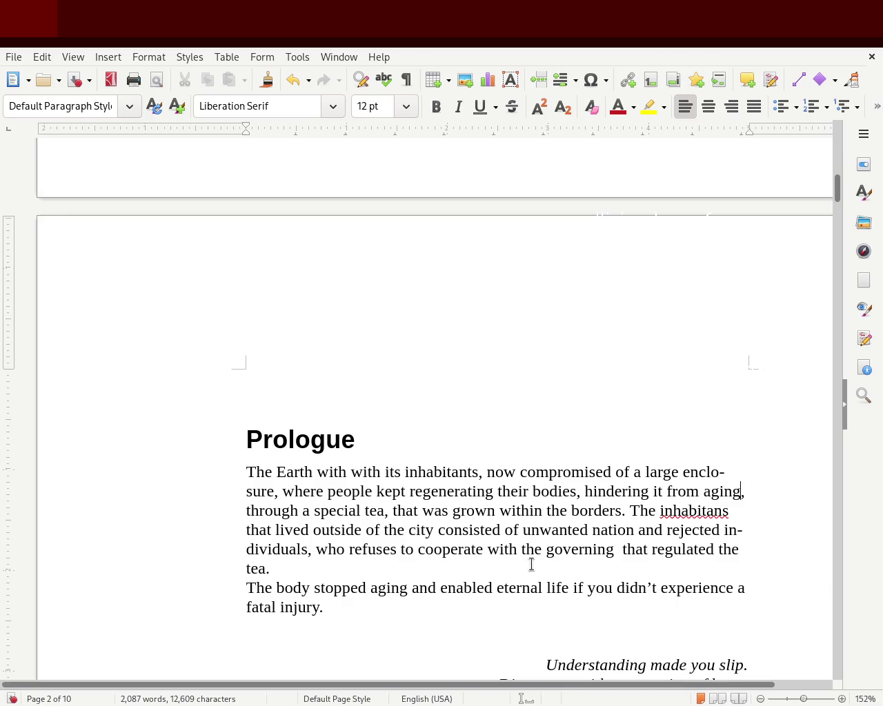
click(582, 486)
text(They)
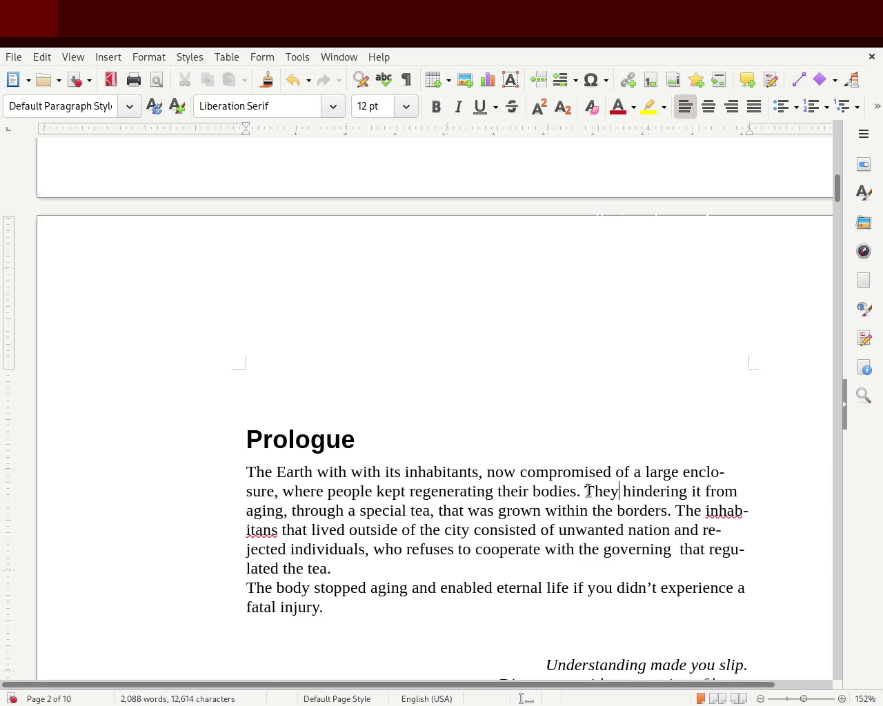
text( manage to)
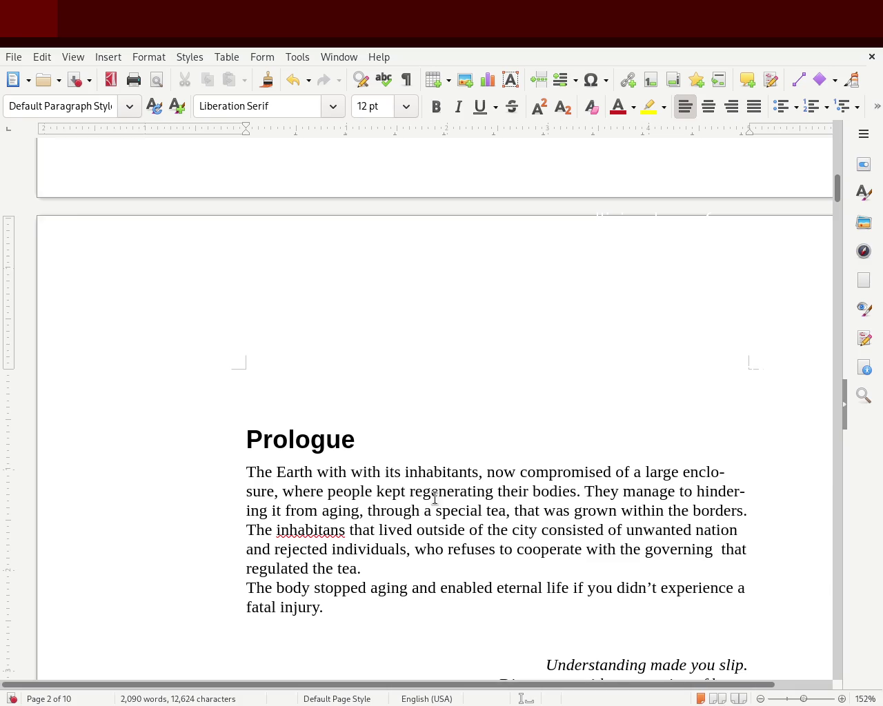
double_click(275, 509)
text(t)
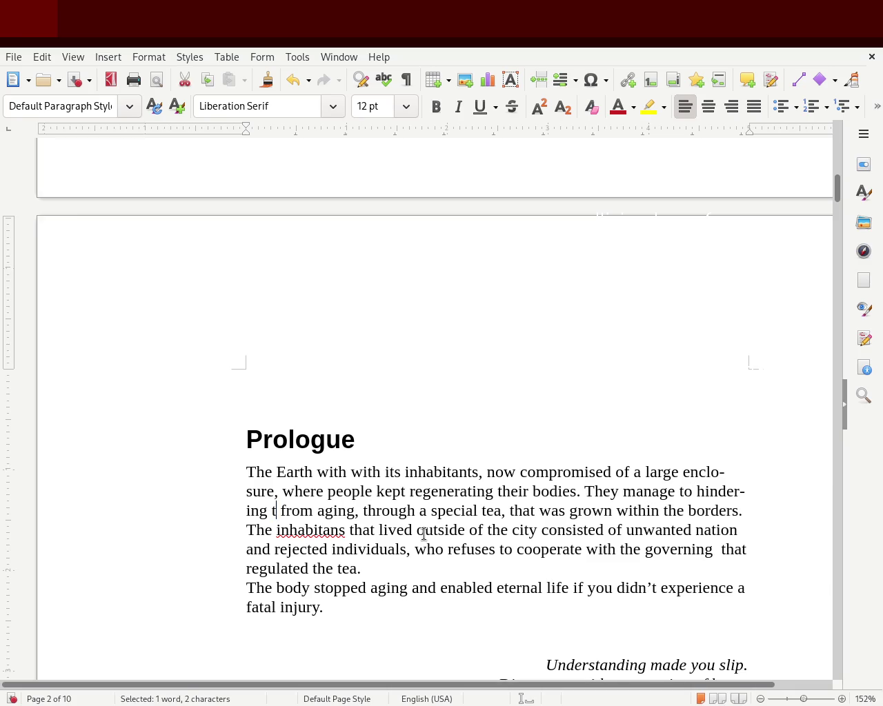
text(he bodies)
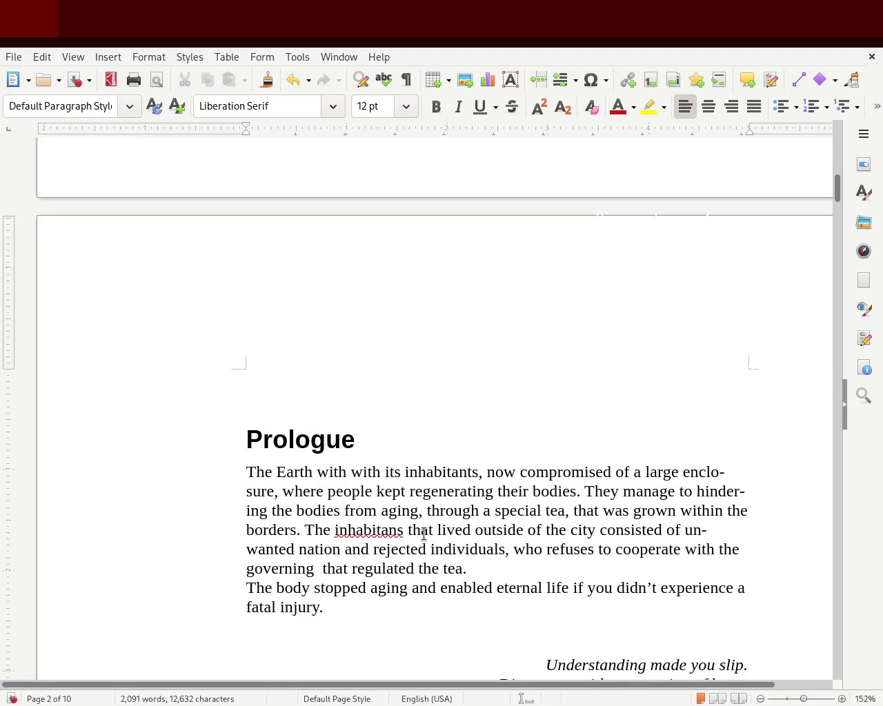
double_click(343, 529)
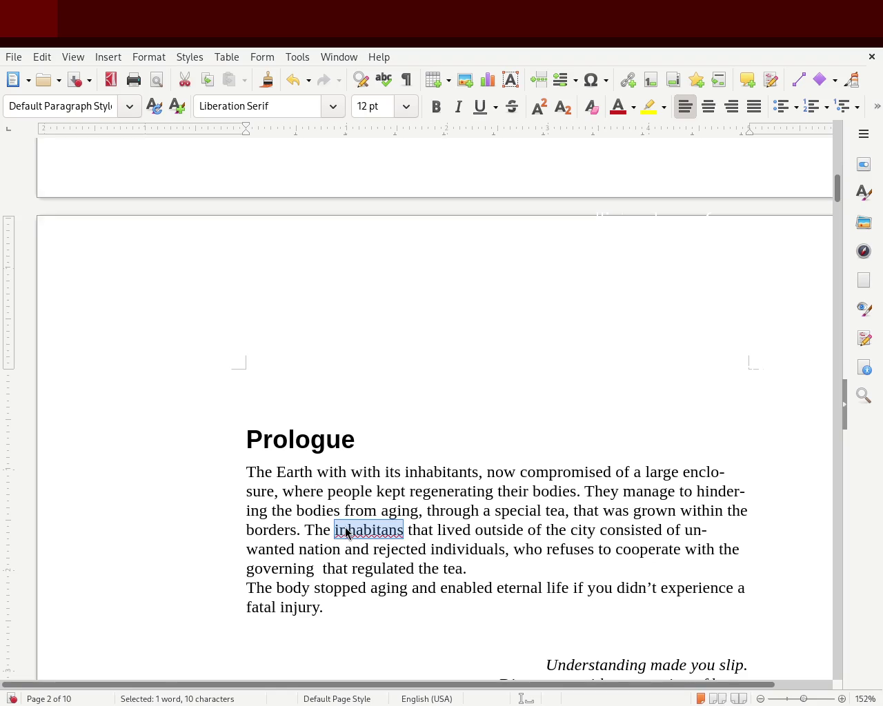
text(inhabitants)
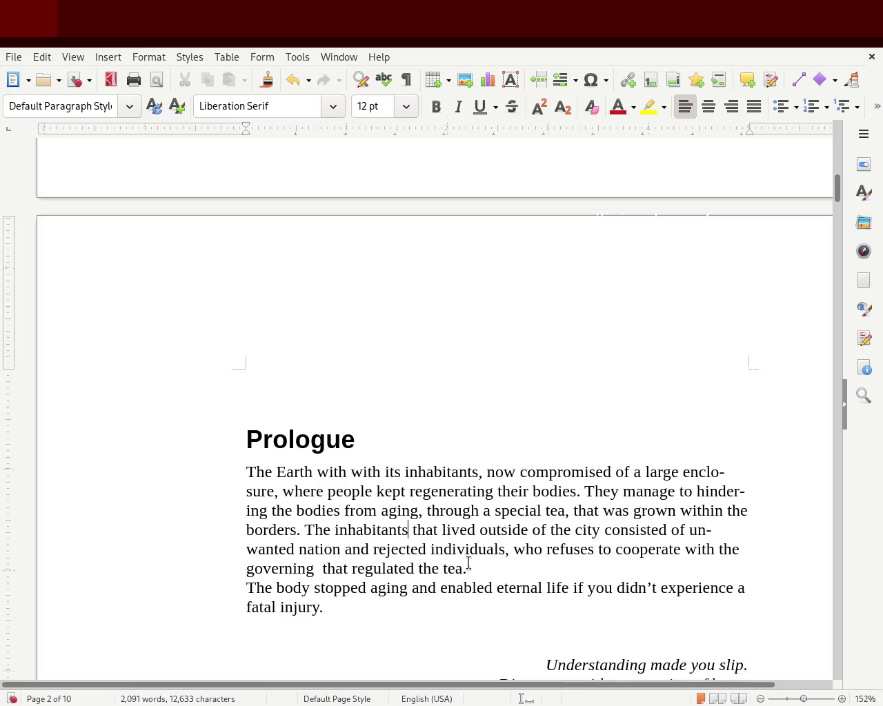
click(600, 530)
text(,)
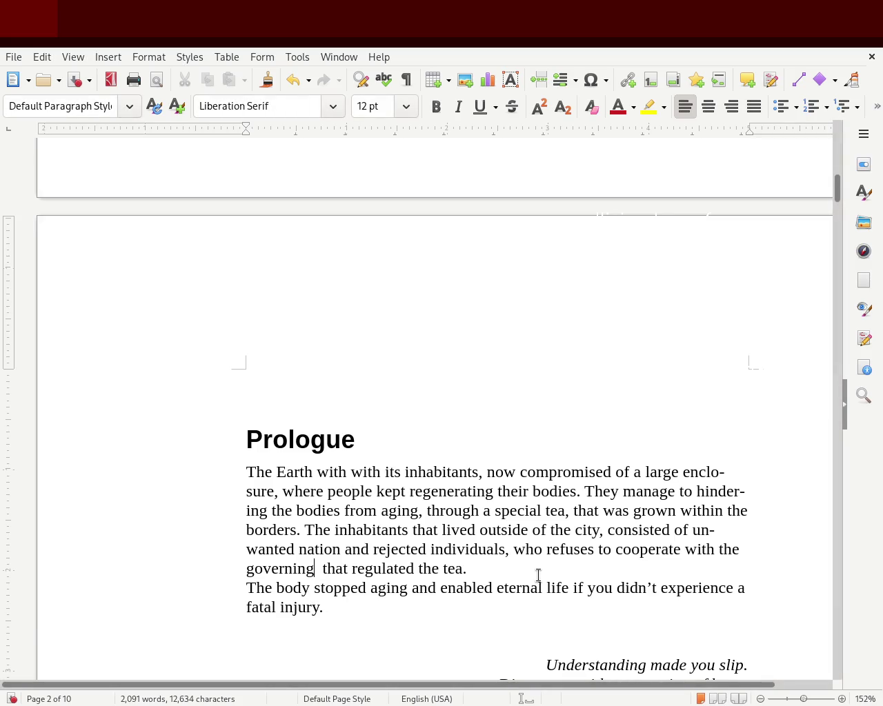
End the first paragraph with 'regulation that controlled the supply of the tea.'.
text(re)
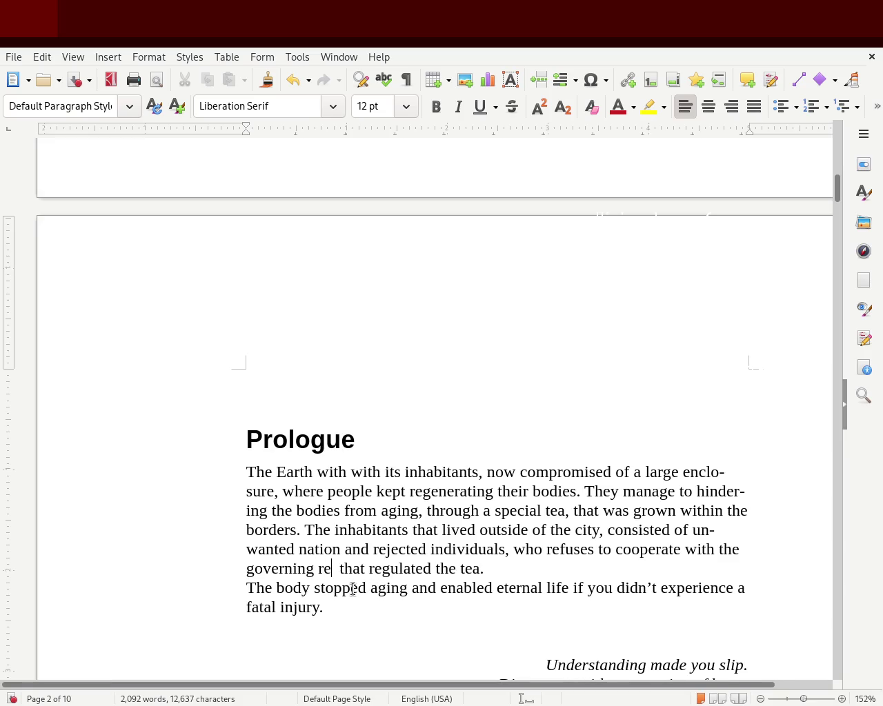
text(gulation that)
key(Delete)
key(Delete)
key(Delete)
key(Delete)
key(Delete)
key(Delete)
key(Delete)
key(Delete)
text(controlled the supply of)
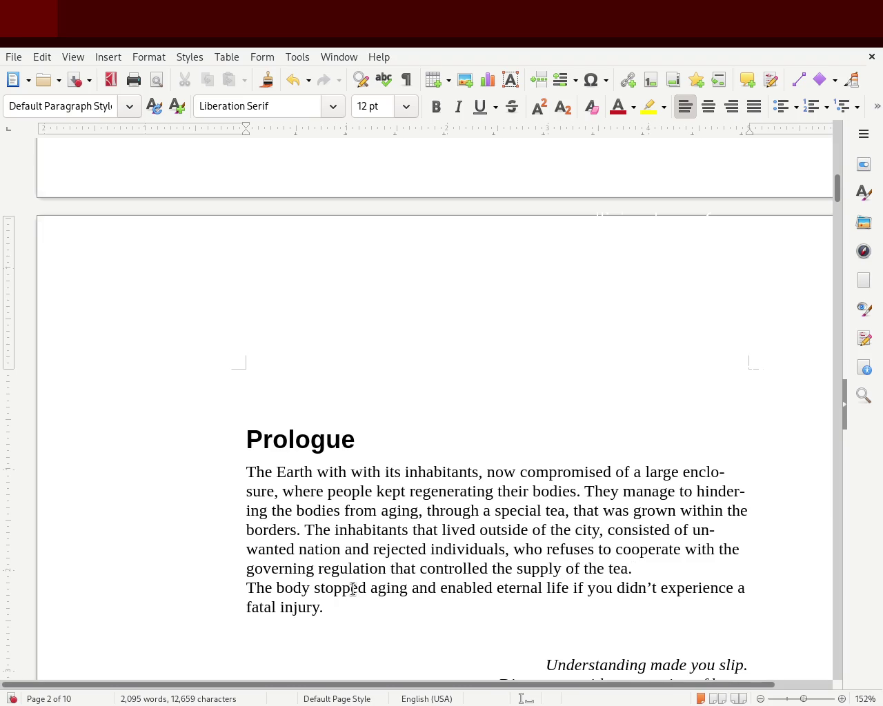
Give the second paragraph a first-line indent.
click(237, 590)
drag(251, 126, 258, 129)
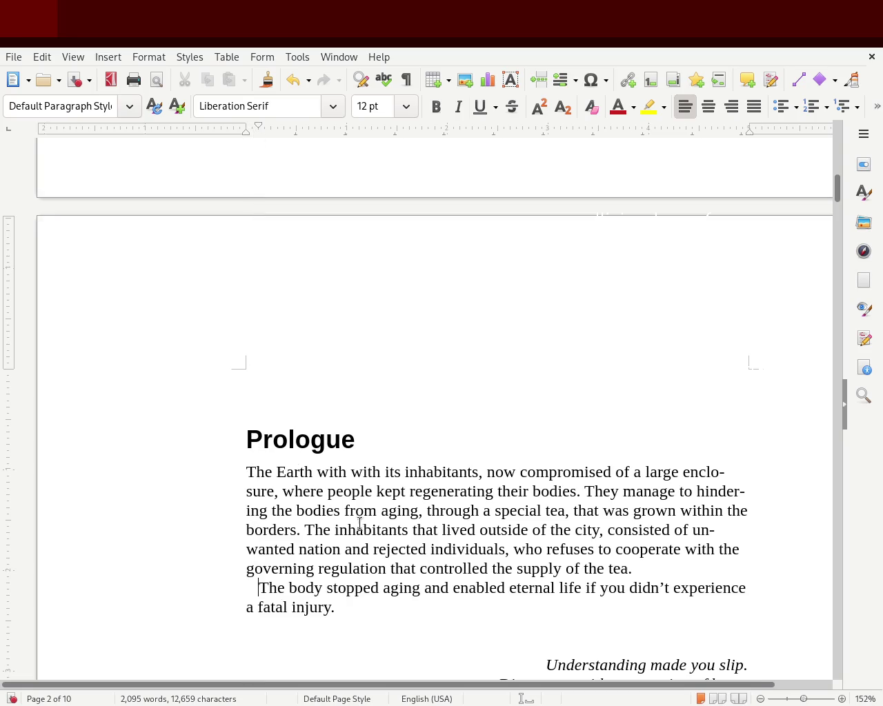
mouse_move(344, 607)
mouse_down()
mouse_move(255, 607)
mouse_move(219, 594)
mouse_up()
Replace the 'The body stopped aging' paragraph with guards searching everyone so no tea seeds or roots escape.
click(286, 587)
mouse_move(343, 605)
mouse_down()
mouse_move(255, 604)
mouse_move(242, 591)
mouse_up()
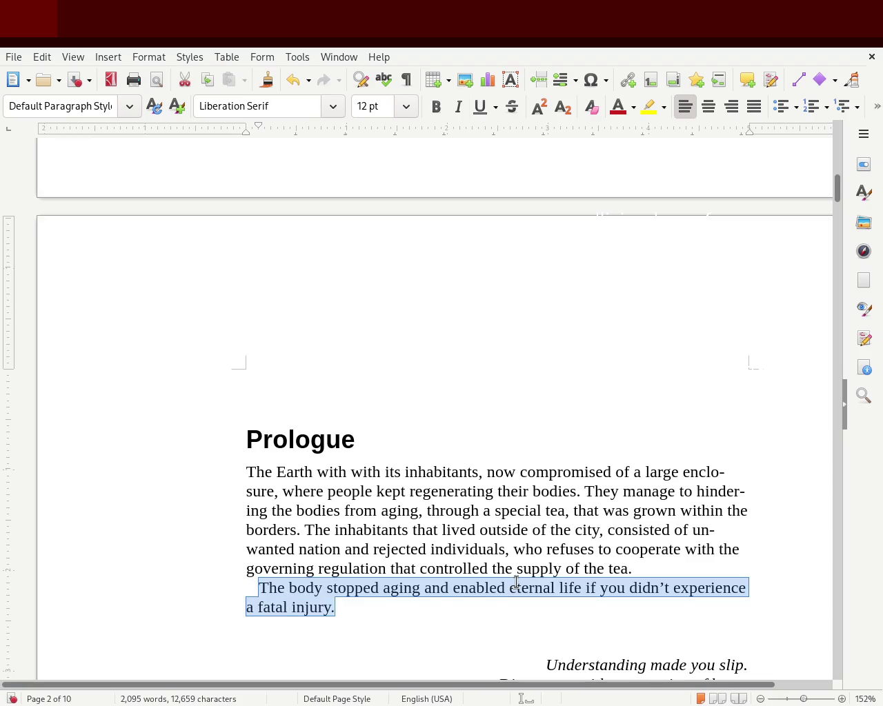
text(Guard were )
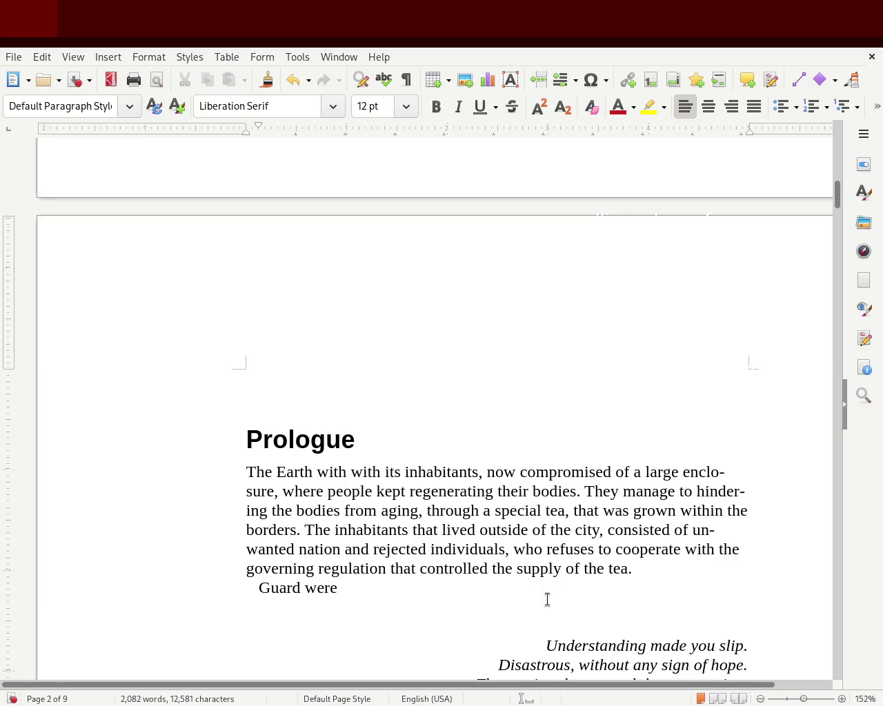
text(searching )
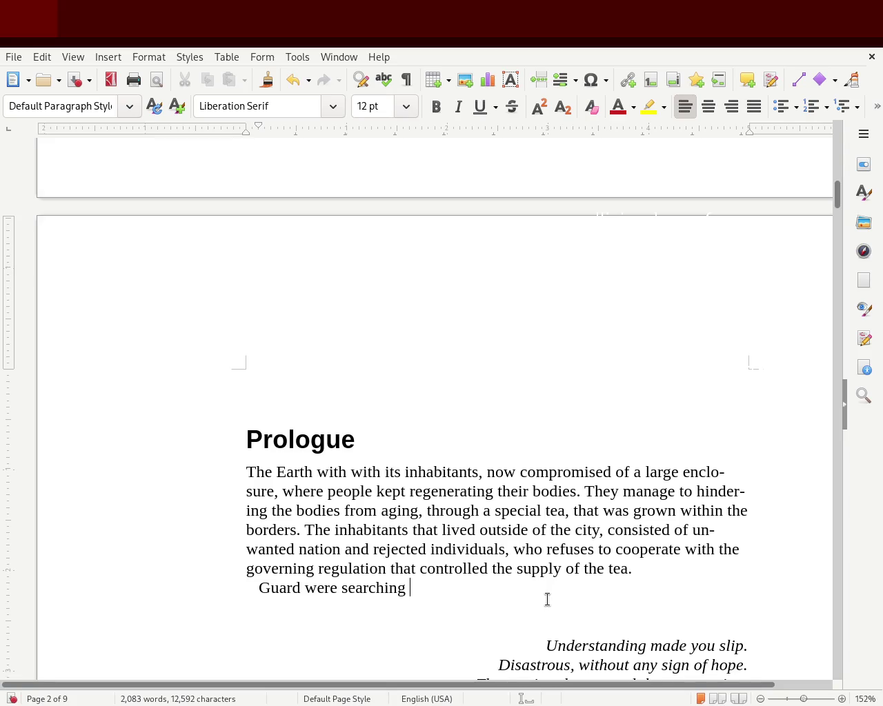
text(every indivual who entered and left the city making sure they didn't)
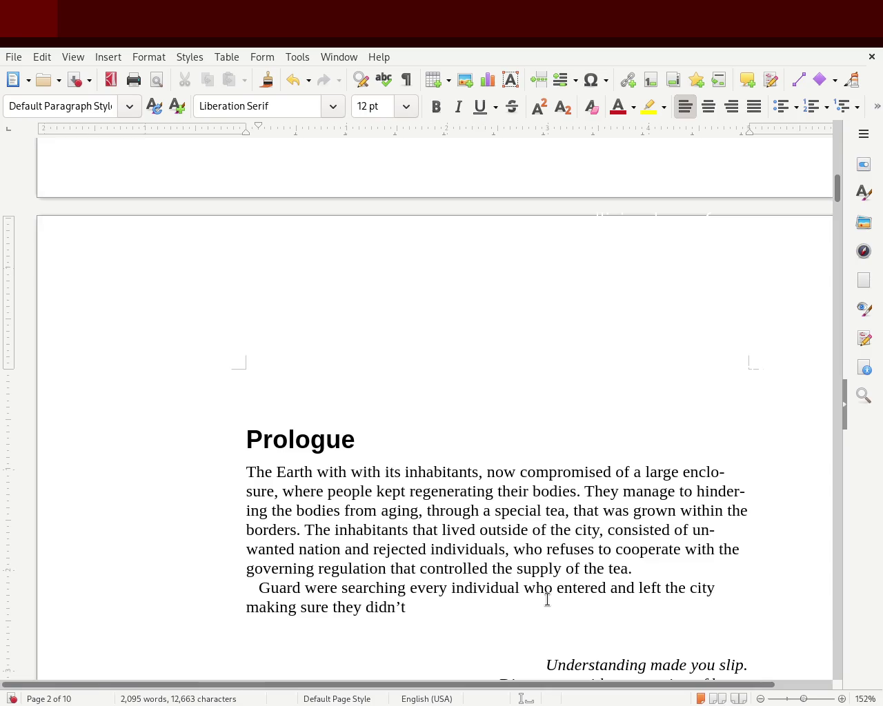
key(BackSpace)
key(BackSpace)
key(BackSpace)
key(BackSpace)
key(BackSpace)
key(BackSpace)
text(the di)
key(BackSpace)
key(BackSpace)
text(tee)
key(BackSpace)
text(ee plant didn't escape the city, through seeds or any )
text(smaller )
text(p)
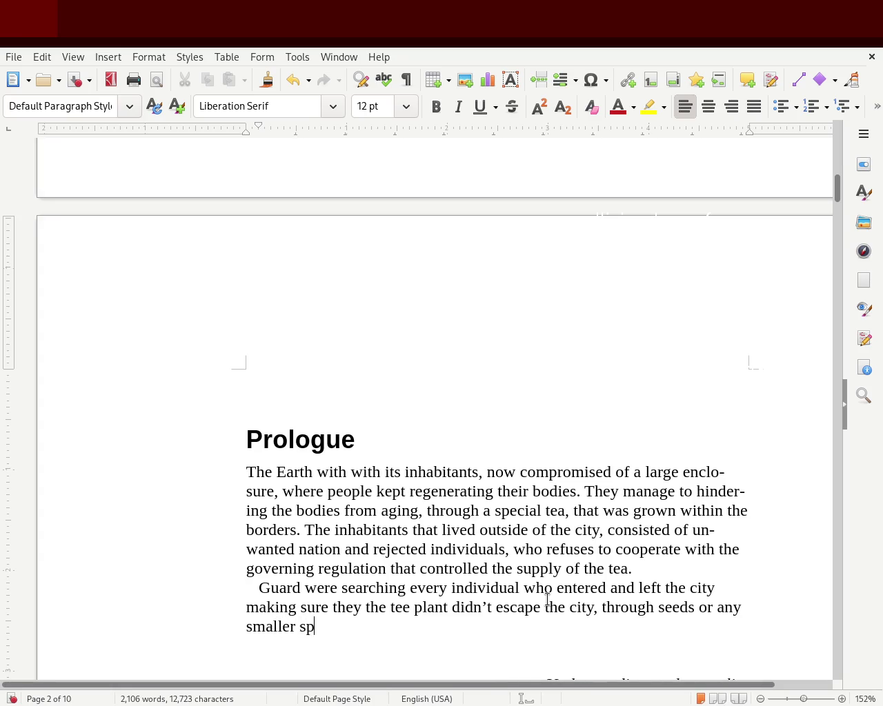
text(iece o)
key(BackSpace)
key(BackSpace)
key(BackSpace)
key(BackSpace)
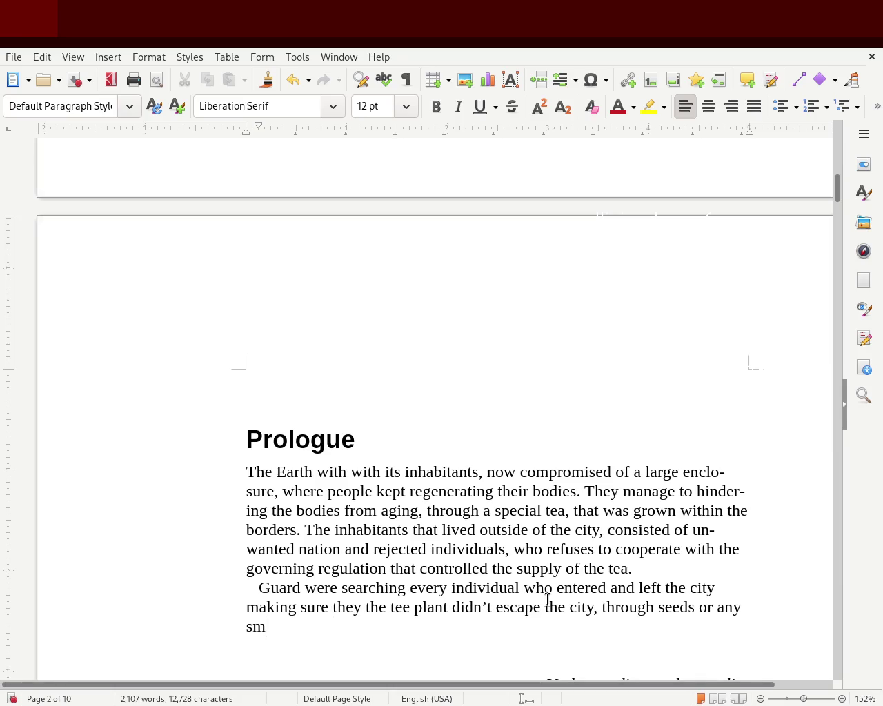
key(BackSpace)
key(BackSpace)
text(root system.)
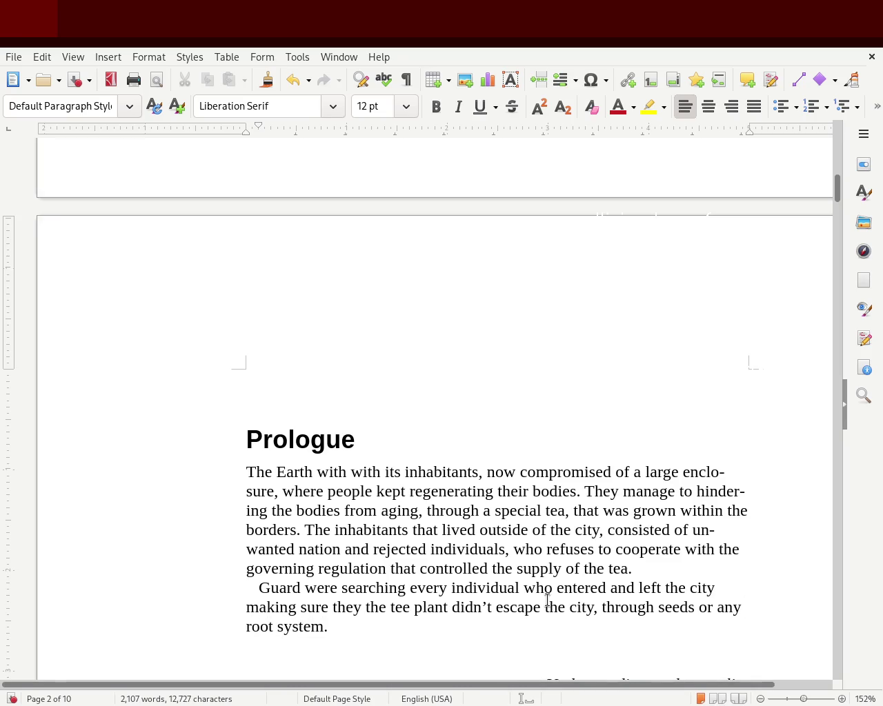
Open the paragraph with 'Guard station at the entrance of the city kept searching', adding commas.
click(305, 589)
key(BackSpace)
text(station )
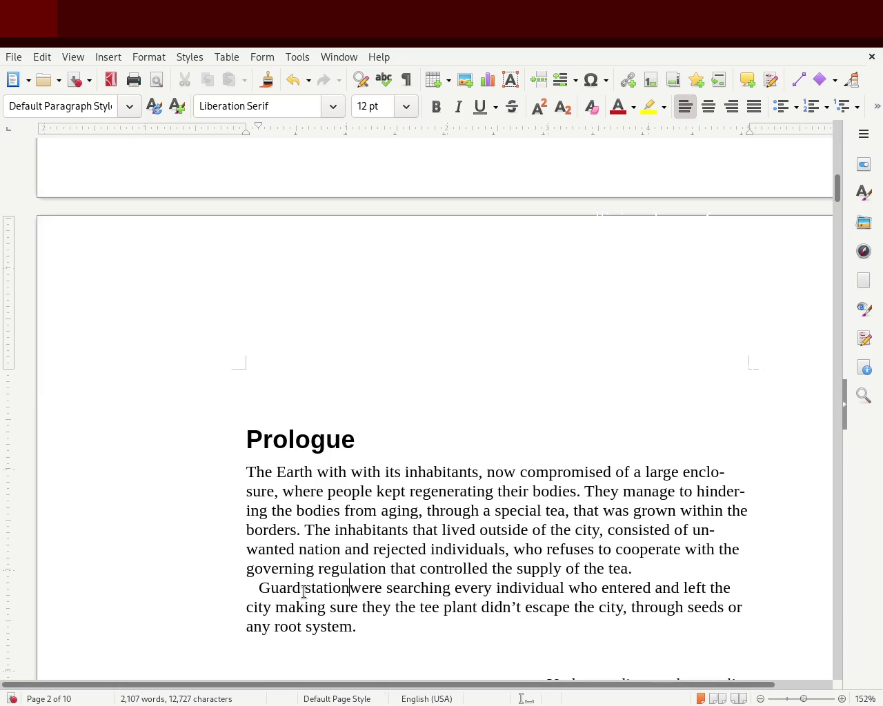
text(an)
key(BackSpace)
key(BackSpace)
text(t the entrance of the seac)
key(BackSpace)
key(BackSpace)
key(BackSpace)
text(city kept)
key(Delete)
key(Delete)
key(Delete)
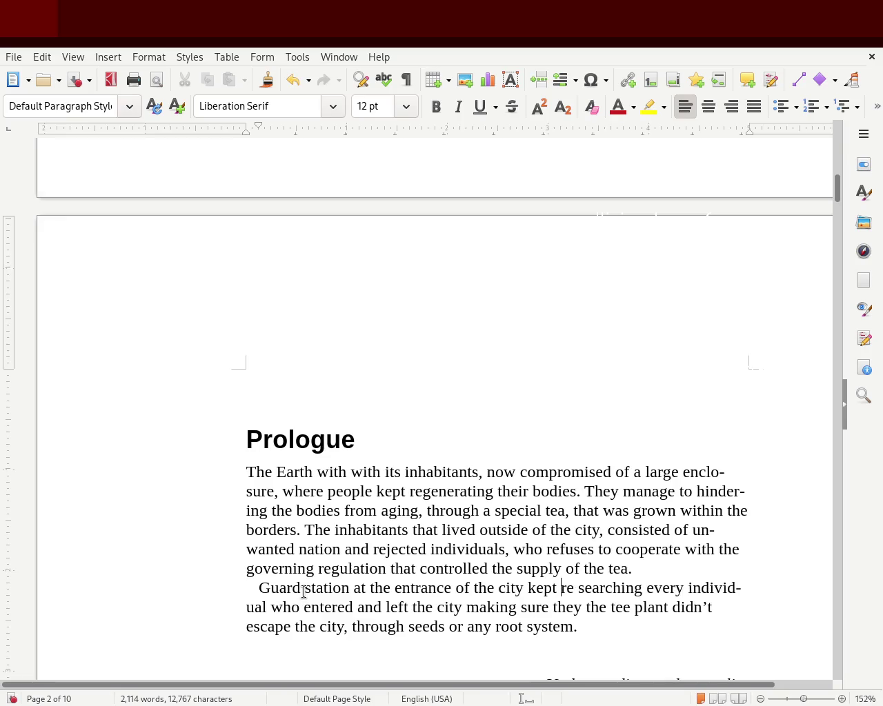
key(Delete)
key(Right)
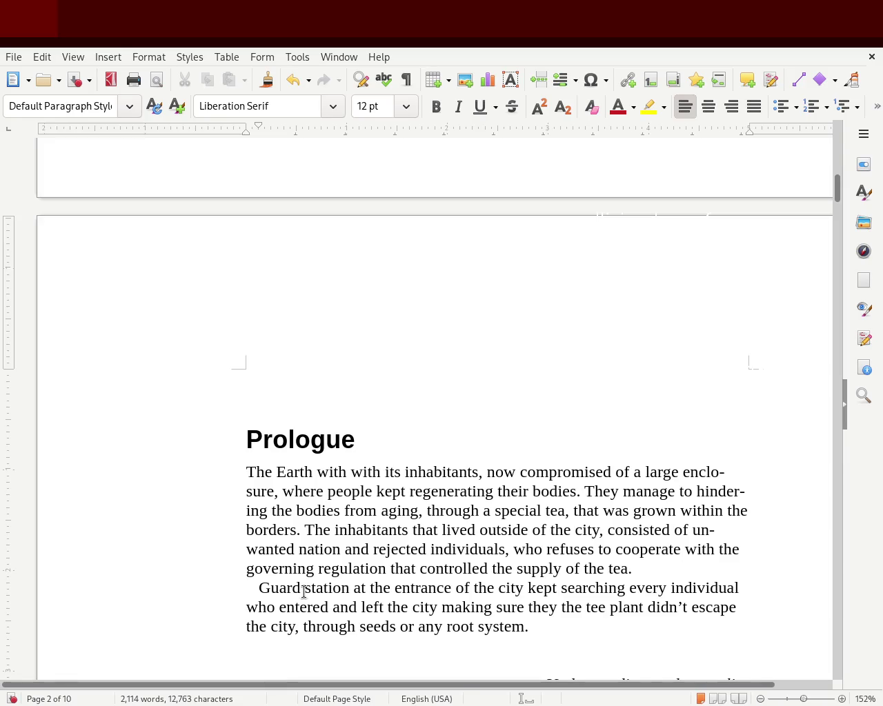
key(Right)
key(Right)
text(,)
key(Right)
key(Right)
key(Right)
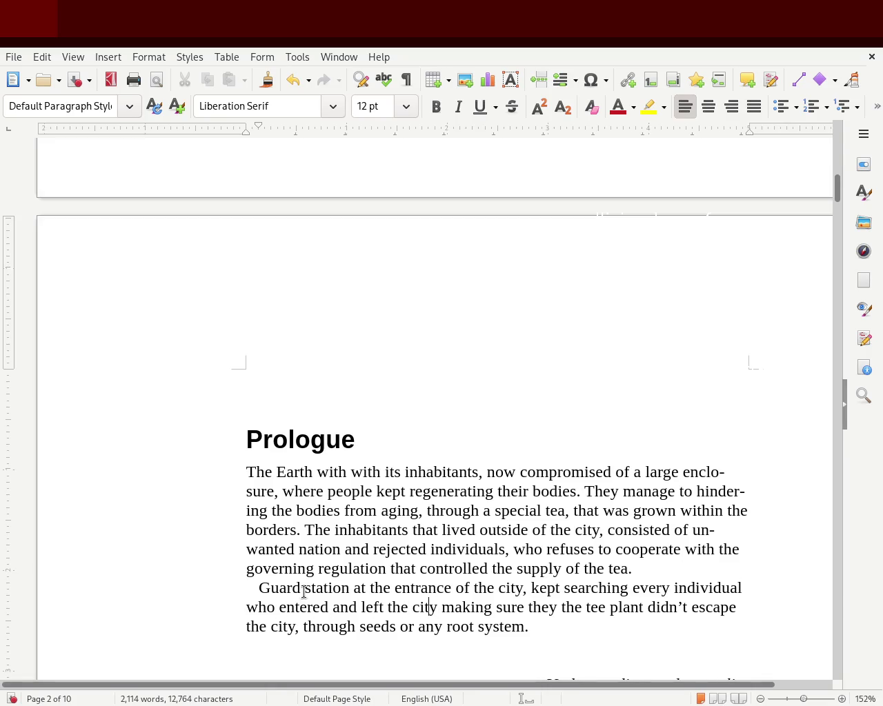
text(,)
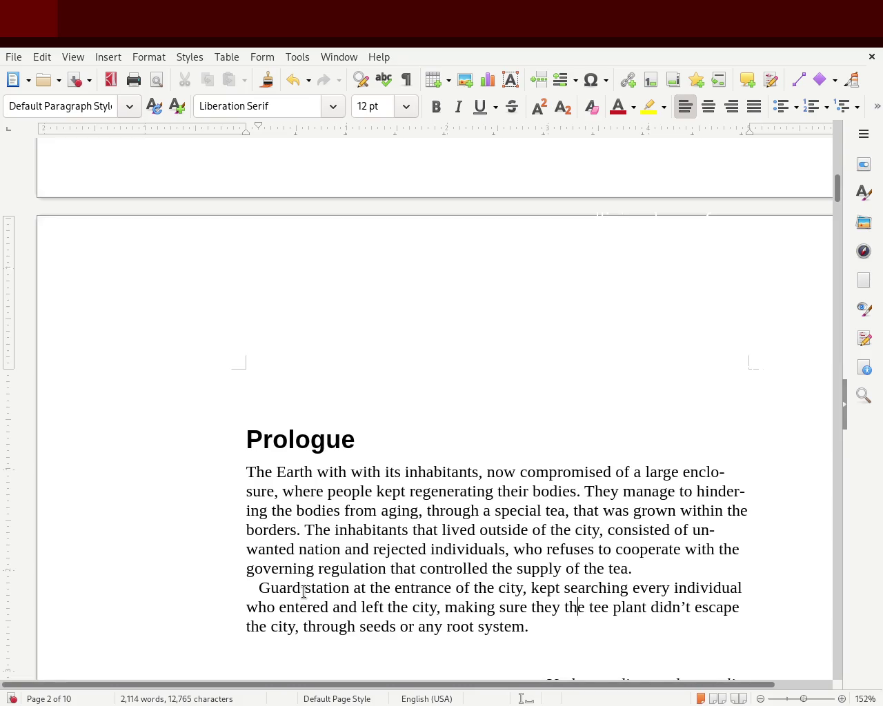
Reword the clause to 'that the plant didn't get smuggled outside the city'.
key(Delete)
key(Delete)
key(Delete)
key(Delete)
key(Delete)
key(Delete)
key(Delete)
key(Delete)
key(Delete)
key(Delete)
key(Delete)
key(Delete)
text(that theplant )
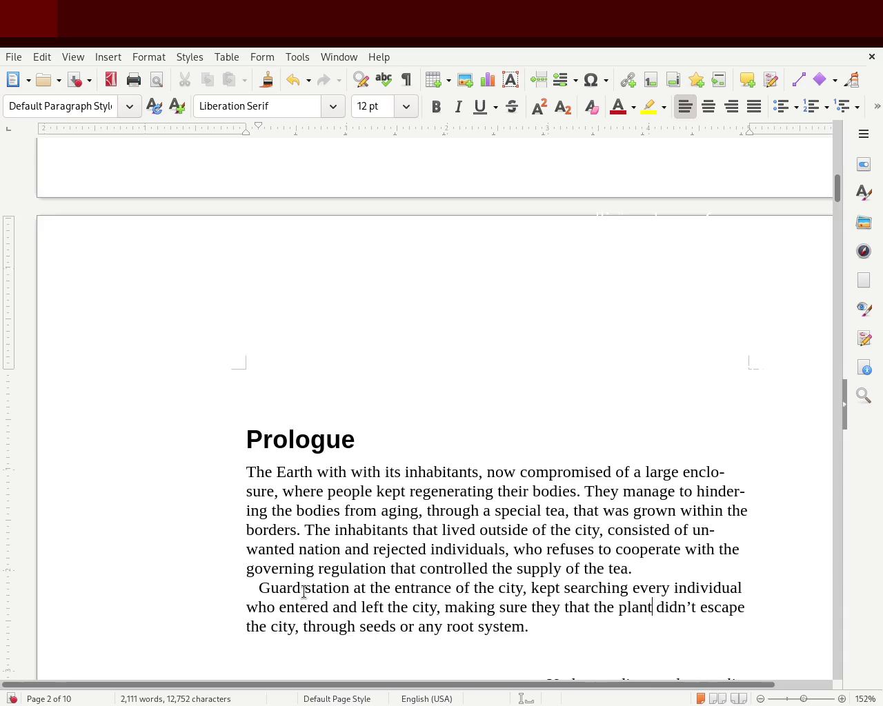
text(didn'te)
key(BackSpace)
text(g)
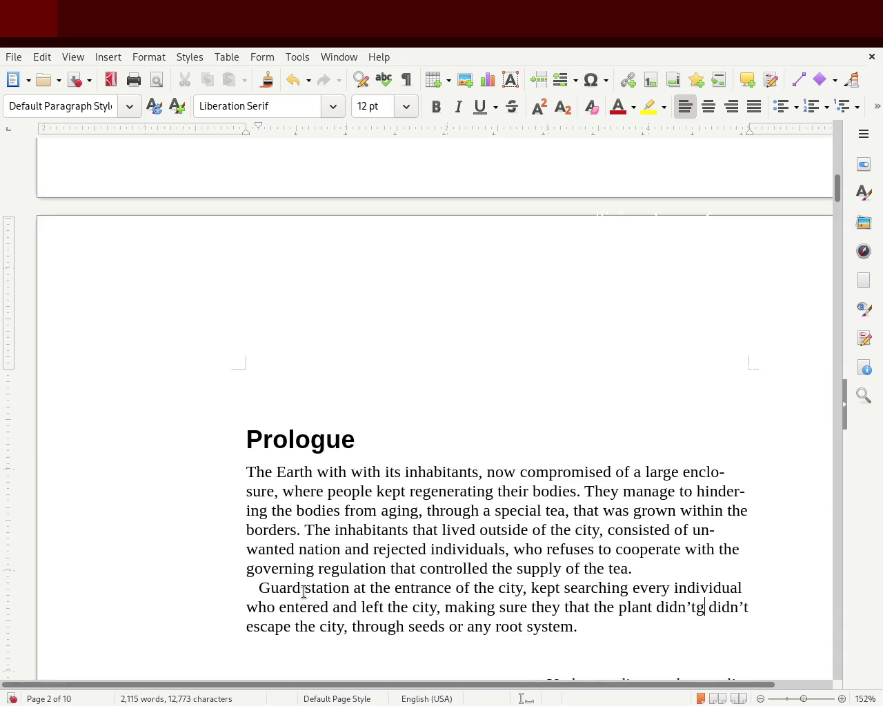
key(BackSpace)
text(ge)
text(muggled didn’t escape the city, through seeds or any root system.)
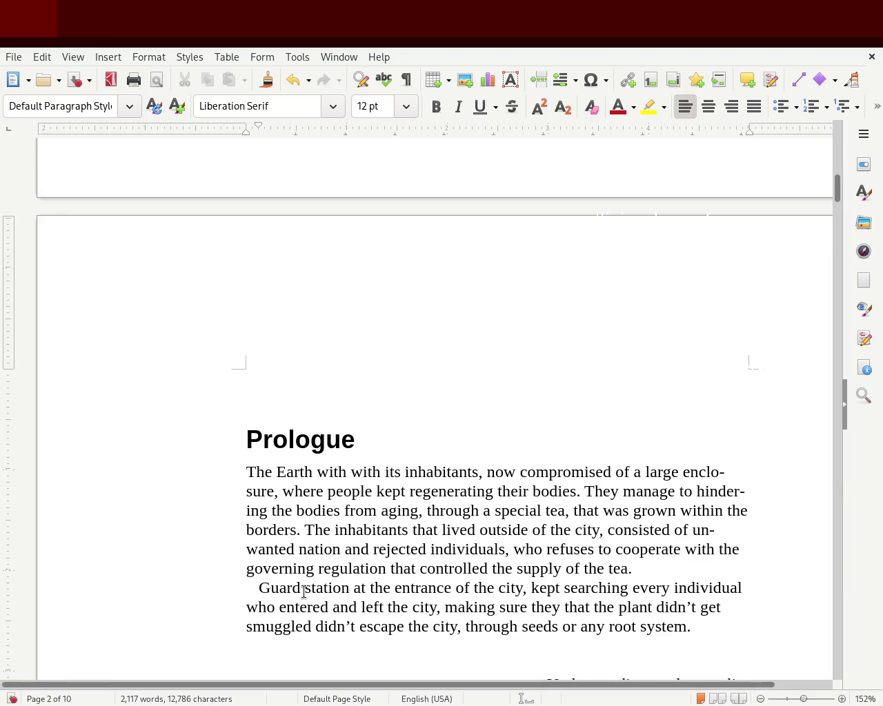
key(Delete)
key(Delete)
key(Delete)
key(Delete)
key(Delete)
key(Delete)
key(Delete)
key(Delete)
key(Delete)
key(Delete)
key(Delete)
key(Delete)
key(Delete)
text(outside)
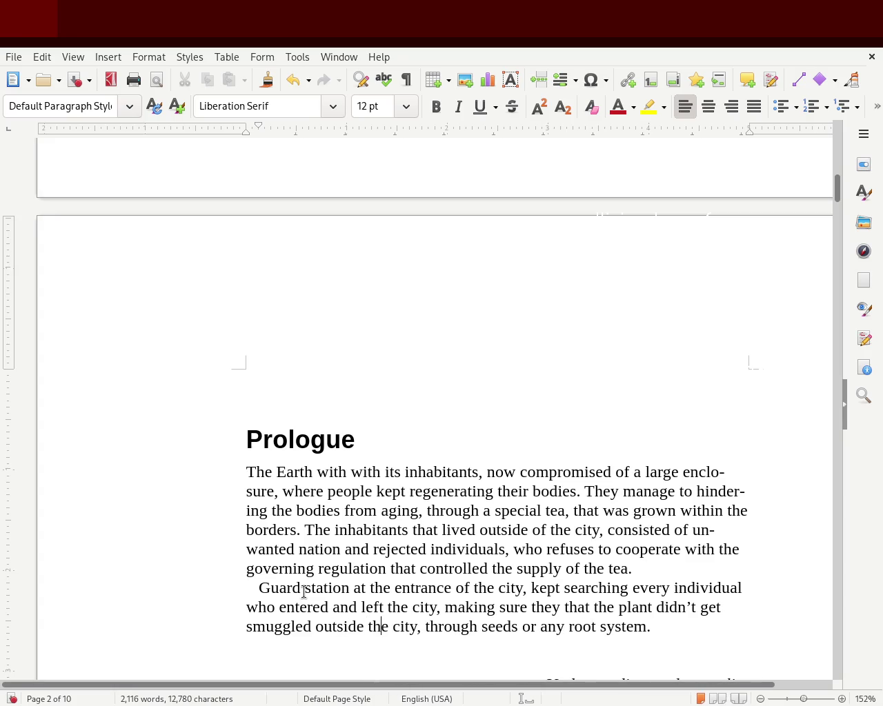
End the sentence with ', wheather it was seeds of parts of its root'.
key(ctrl+Right)
key(ctrl+Right)
key(Delete)
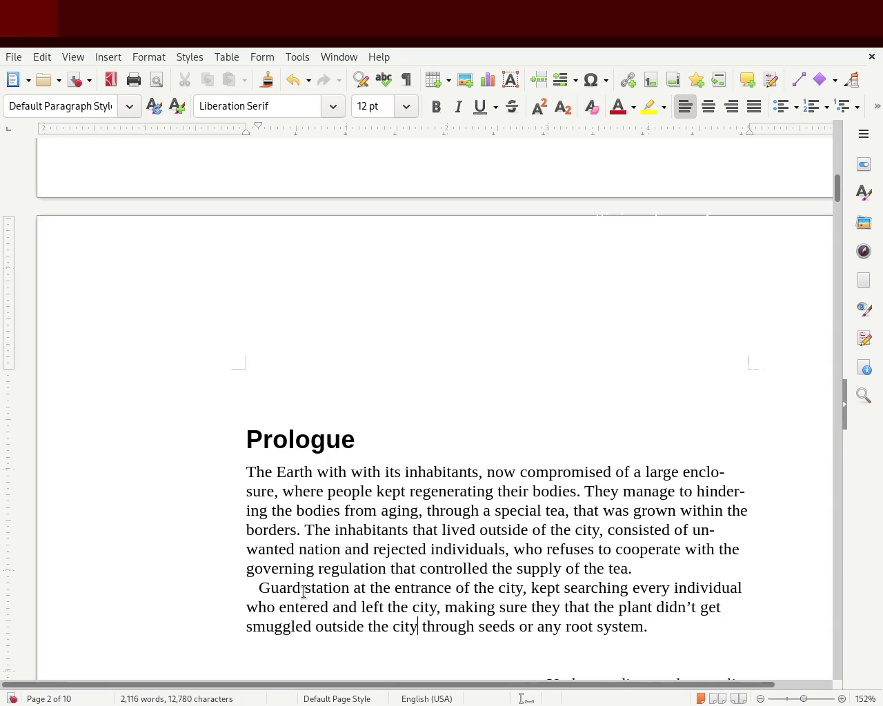
key(Delete)
key(Delete)
key(Delete)
key(Delete)
key(Delete)
key(Delete)
key(Delete)
key(Delete)
key(Delete)
key(Delete)
key(Delete)
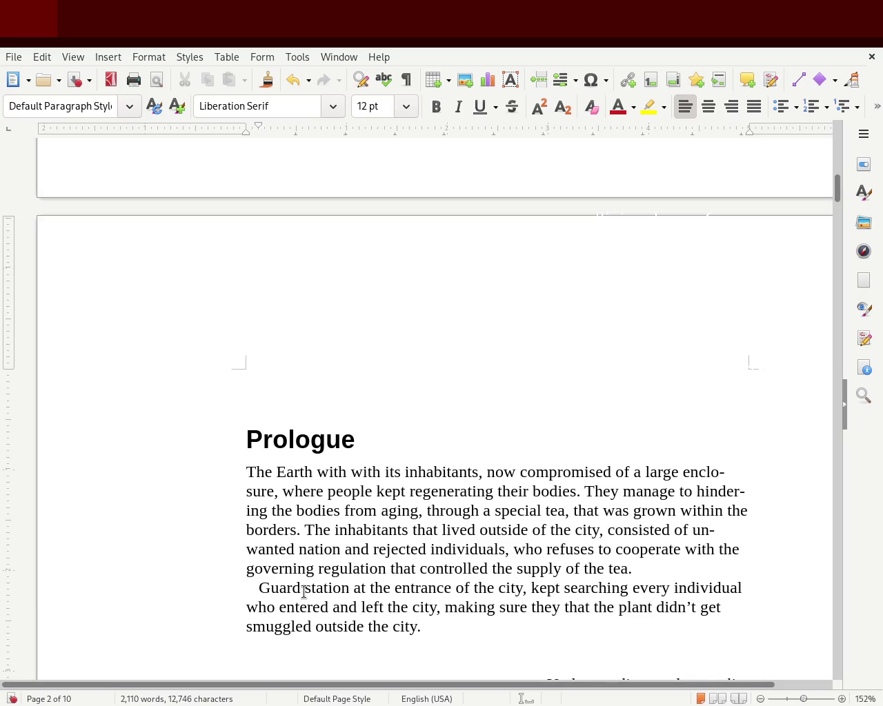
text(, wheather it was a see)
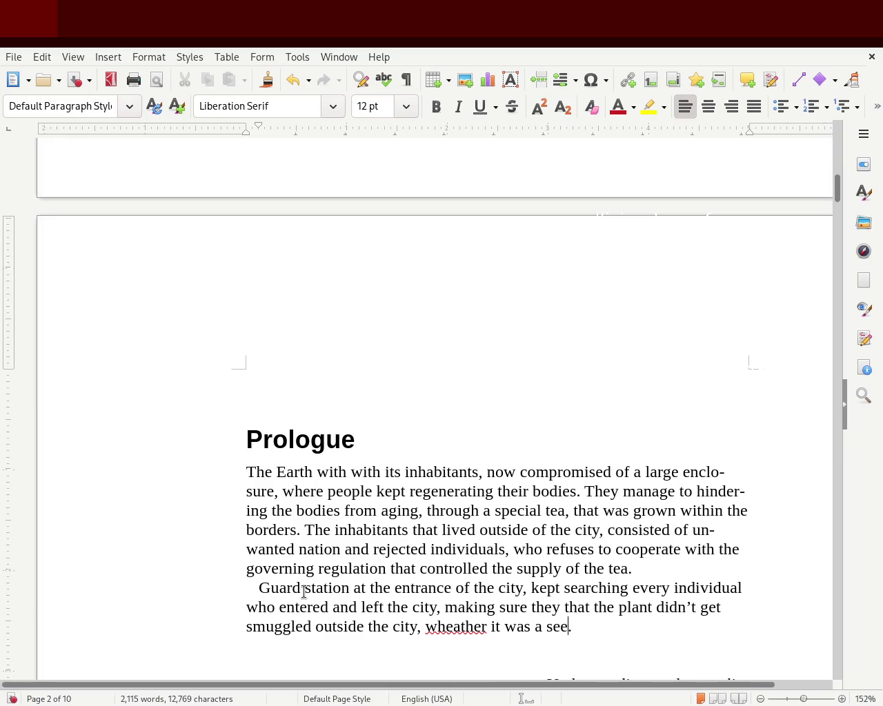
key(BackSpace)
key(BackSpace)
key(BackSpace)
text(seeds fo)
key(BackSpace)
key(BackSpace)
text(of parts of its root)
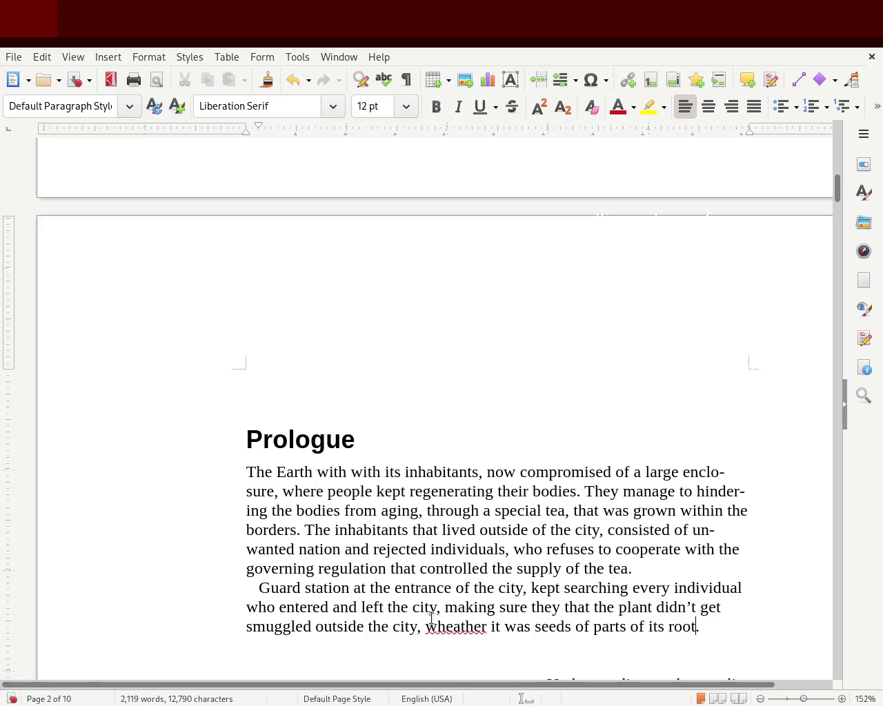
double_click(441, 626)
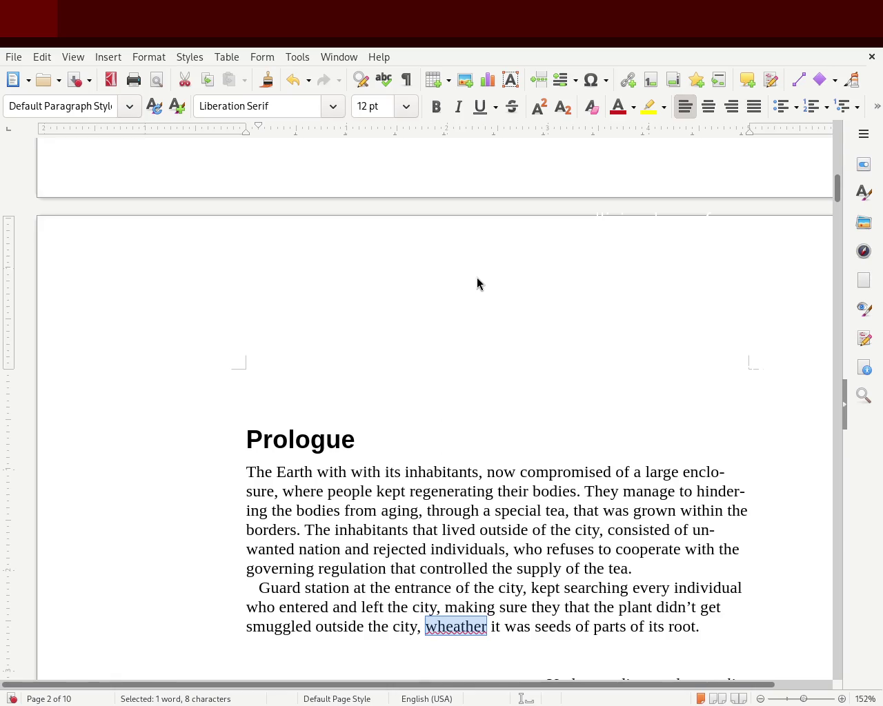
text(whether)
key(ctrl+s)
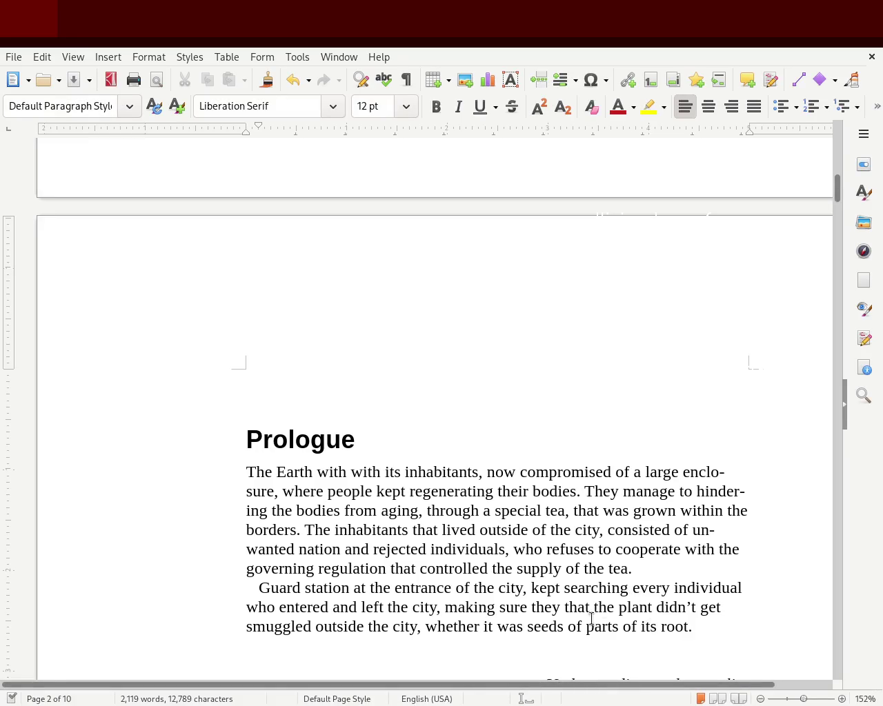
double_click(507, 623)
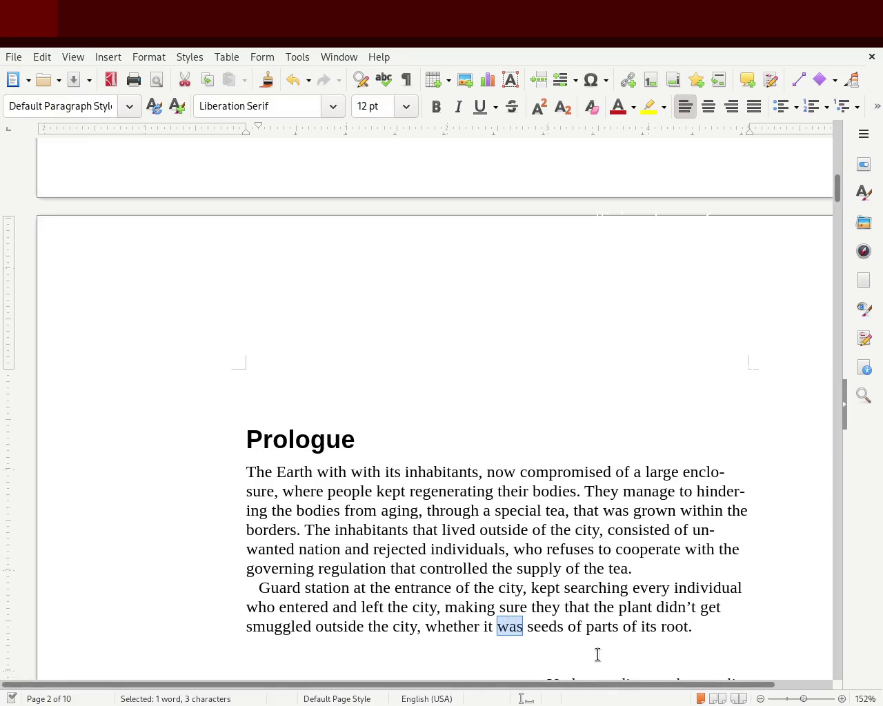
key(BackSpace)
text(be)
key(BackSpace)
key(BackSpace)
key(BackSpace)
text(being)
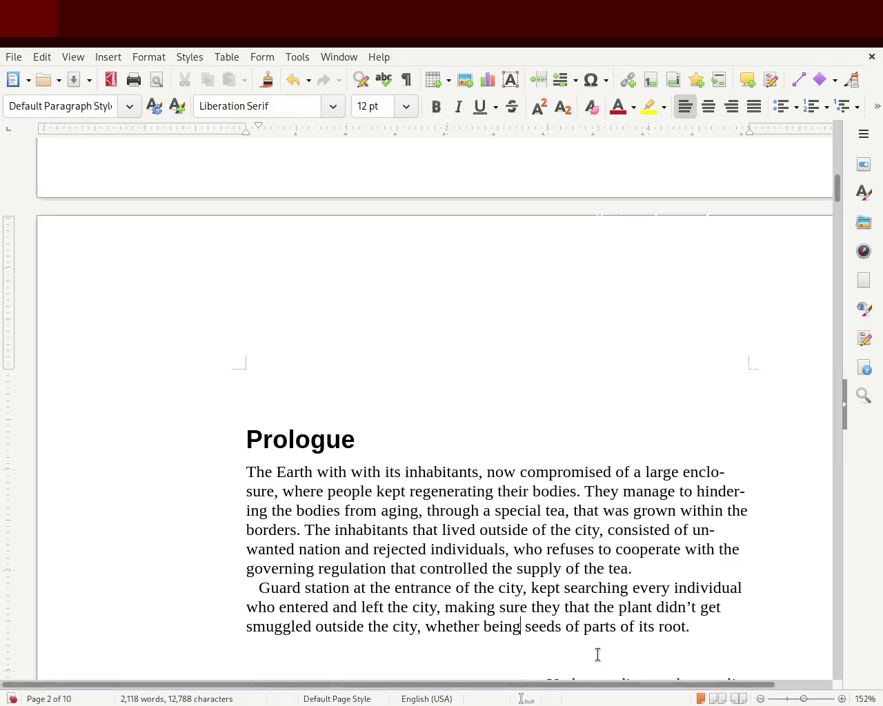
double_click(647, 627)
text(a)
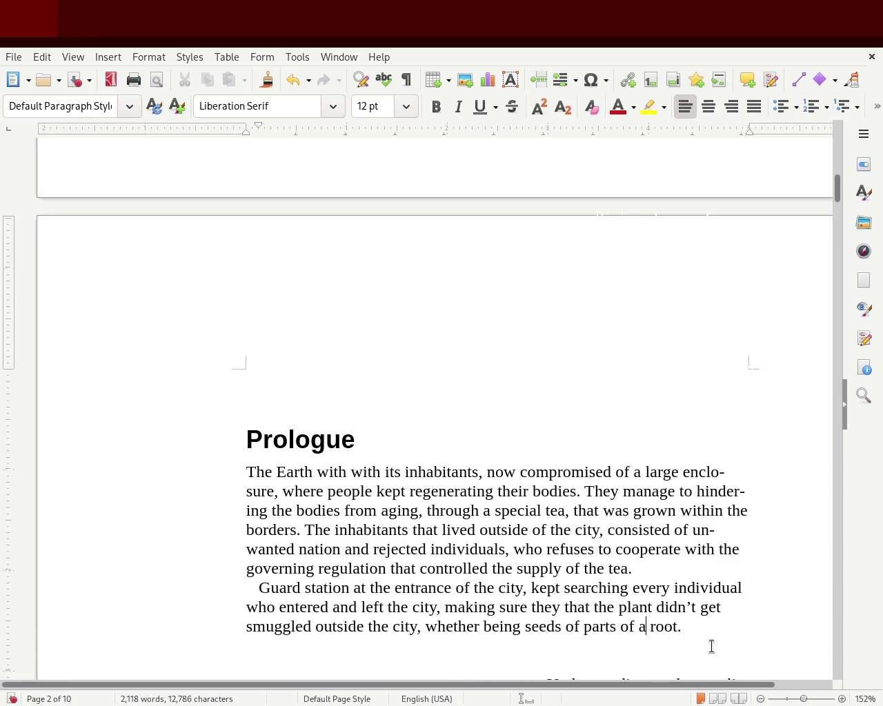
key(Left)
key(Left)
key(Left)
key(BackSpace)
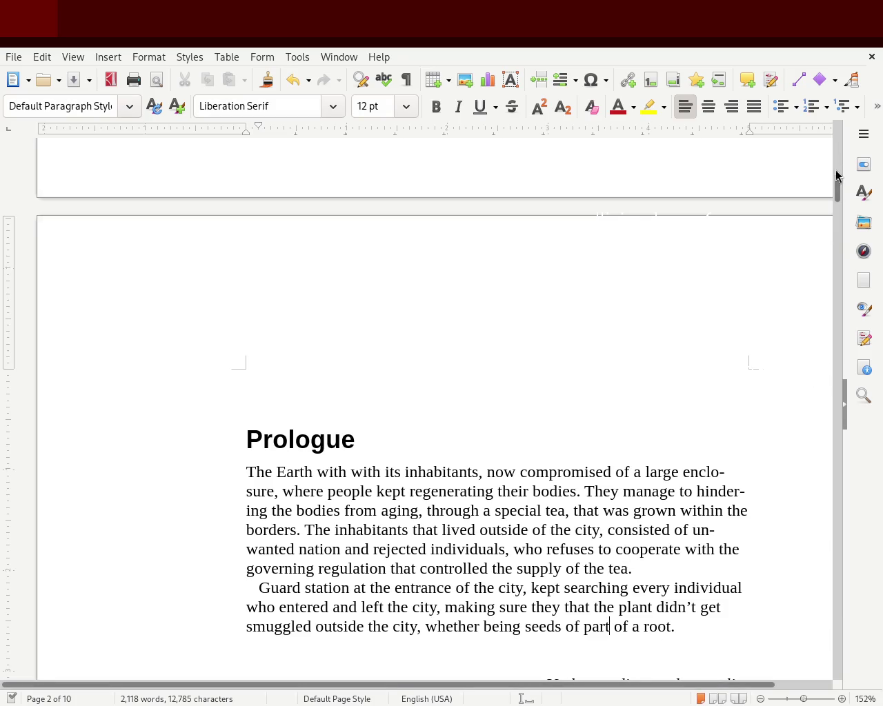
drag(837, 175, 837, 189)
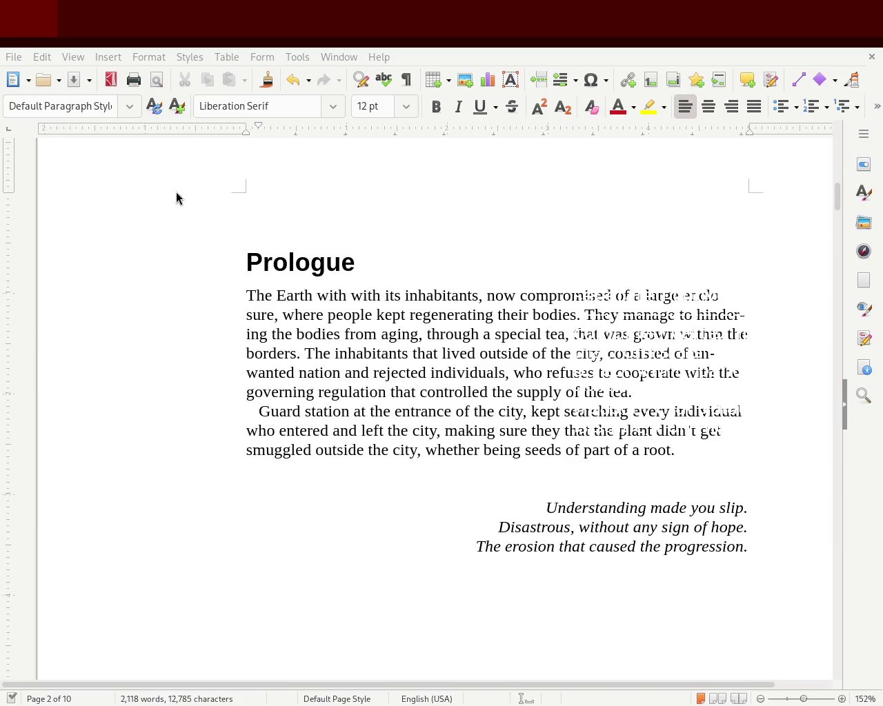
Delete the duplicate 'with', drop the comma after 'aging', and correct the word to 'city's'.
double_click(354, 297)
key(Delete)
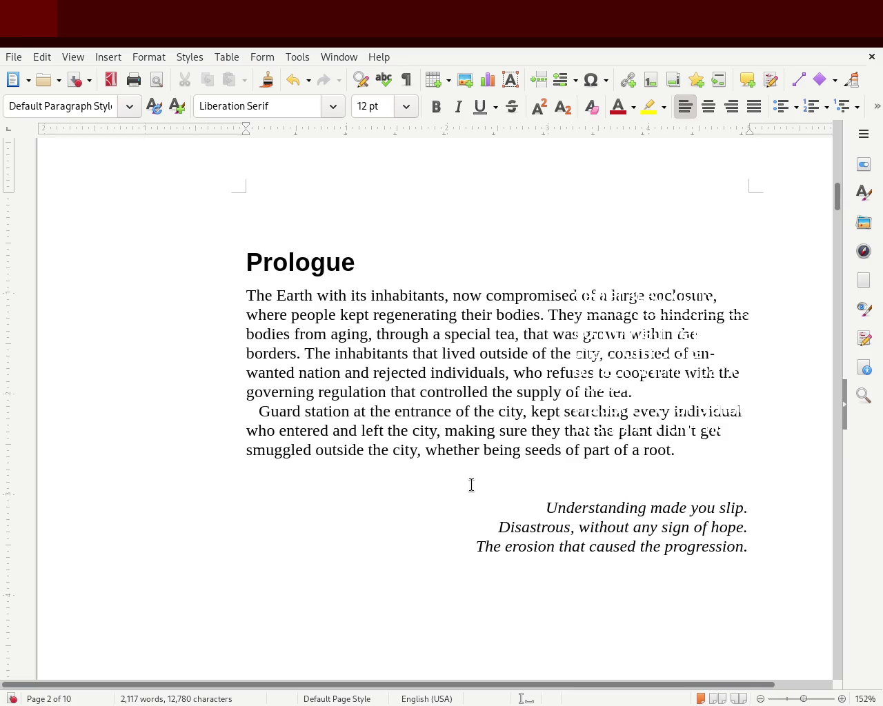
click(373, 334)
key(BackSpace)
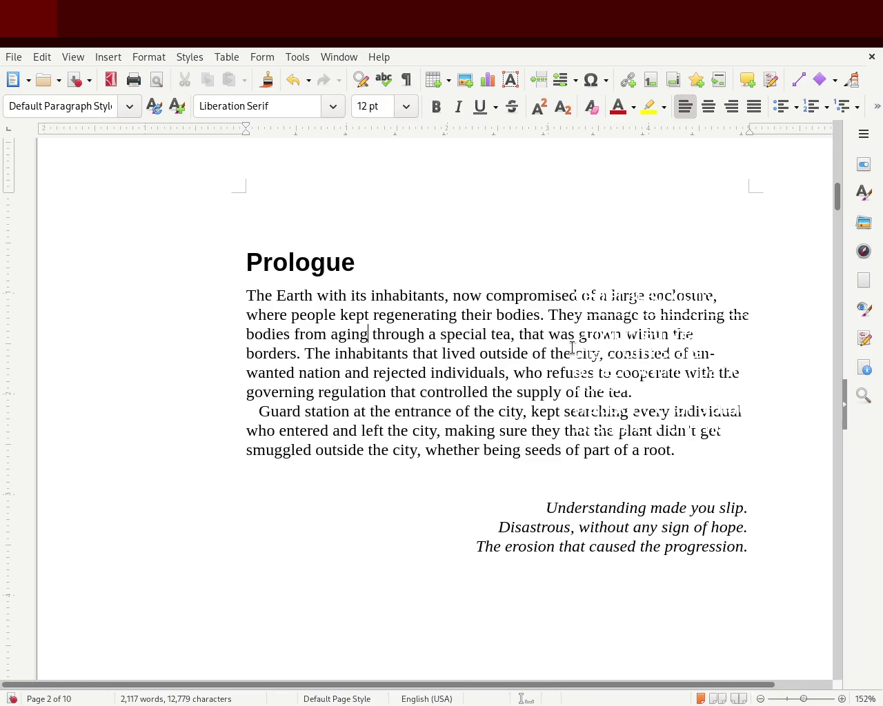
key(Right)
text(itie)
key(BackSpace)
key(BackSpace)
key(BackSpace)
key(BackSpace)
text(ys)
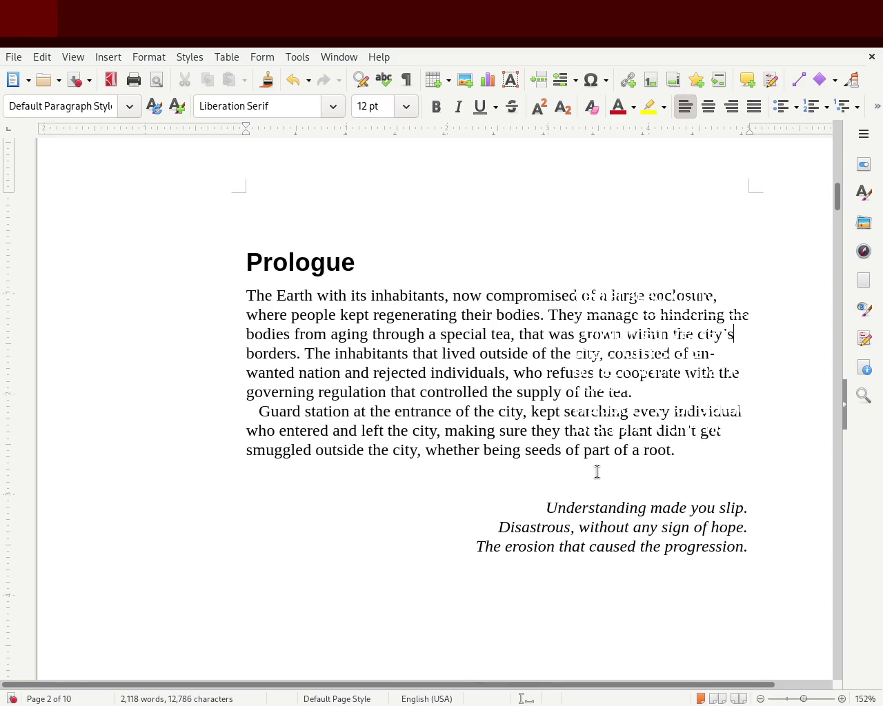
Rewrite the outsiders sentence as 'were typically considered unwanted, whether it was a complete nation of'.
double_click(643, 353)
text(co)
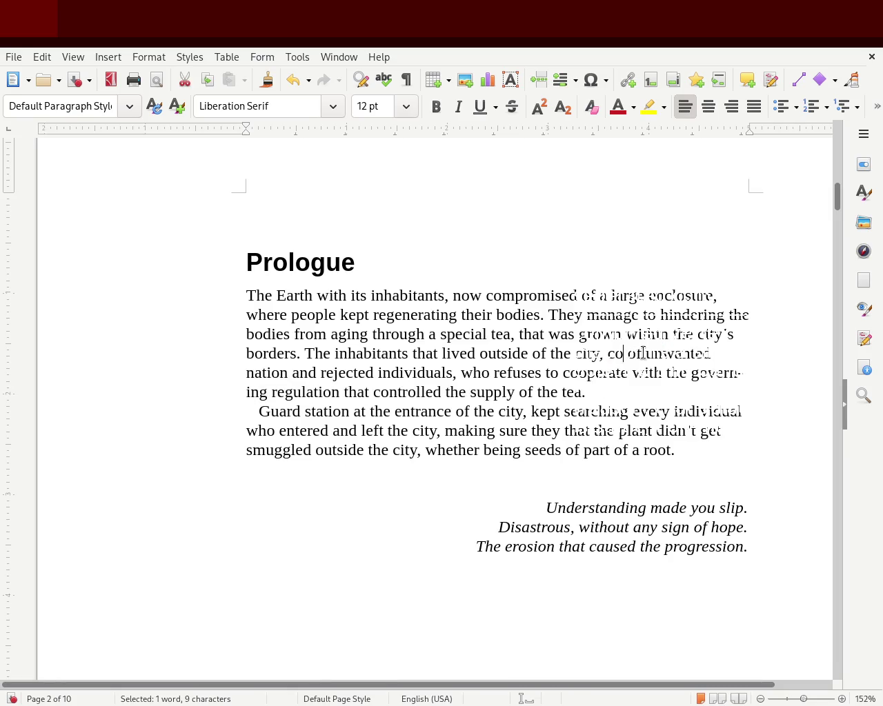
text(ns)
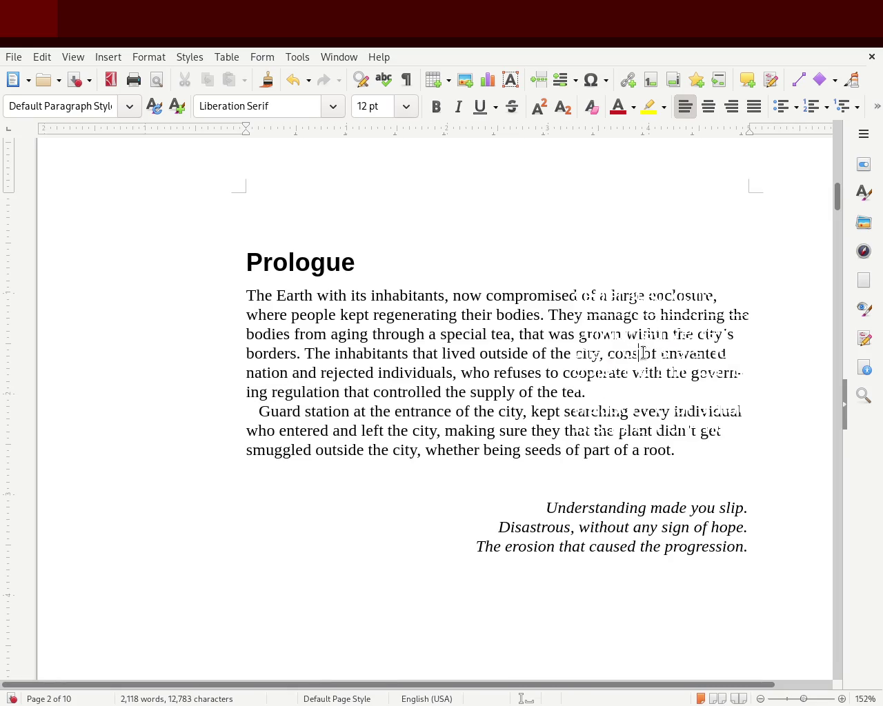
key(BackSpace)
key(BackSpace)
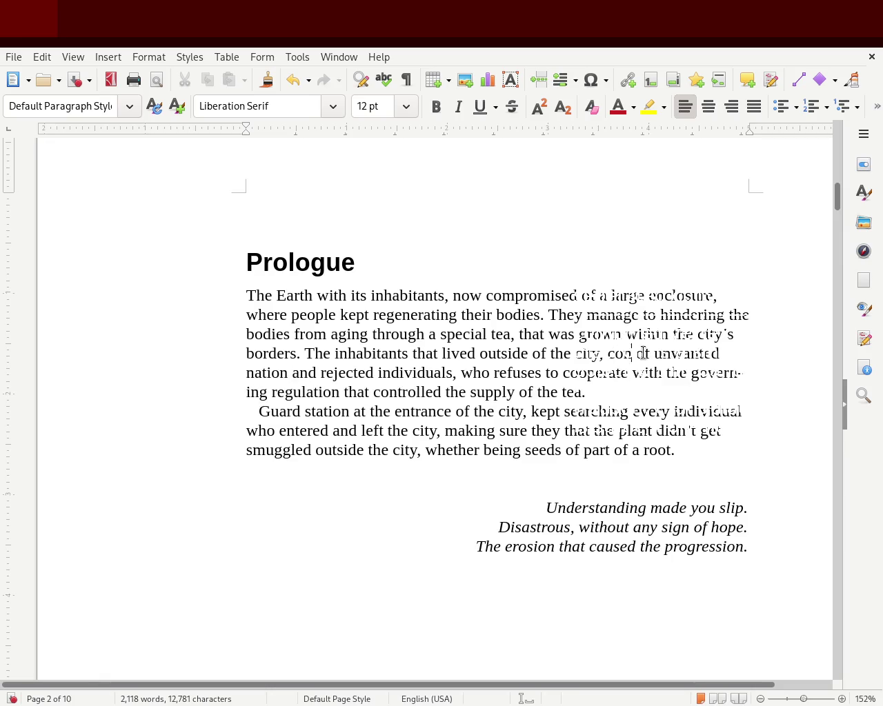
key(BackSpace)
key(BackSpace)
key(BackSpace)
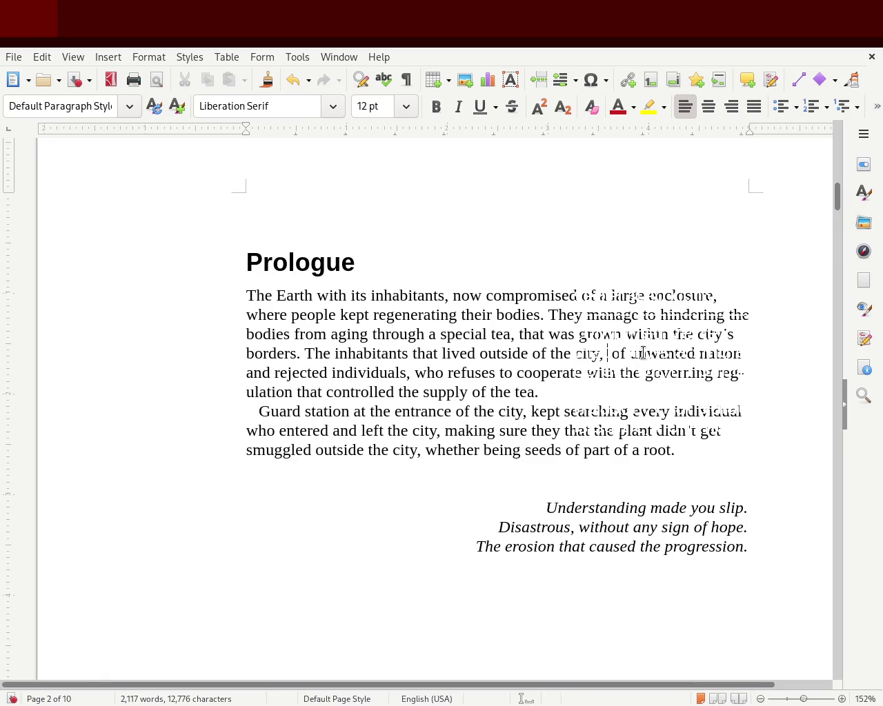
text(were typical)
key(Return)
text(considered)
key(Delete)
key(Delete)
key(Delete)
key(Delete)
key(Right)
key(Right)
key(Right)
key(Right)
text(, we)
key(BackSpace)
text(h)
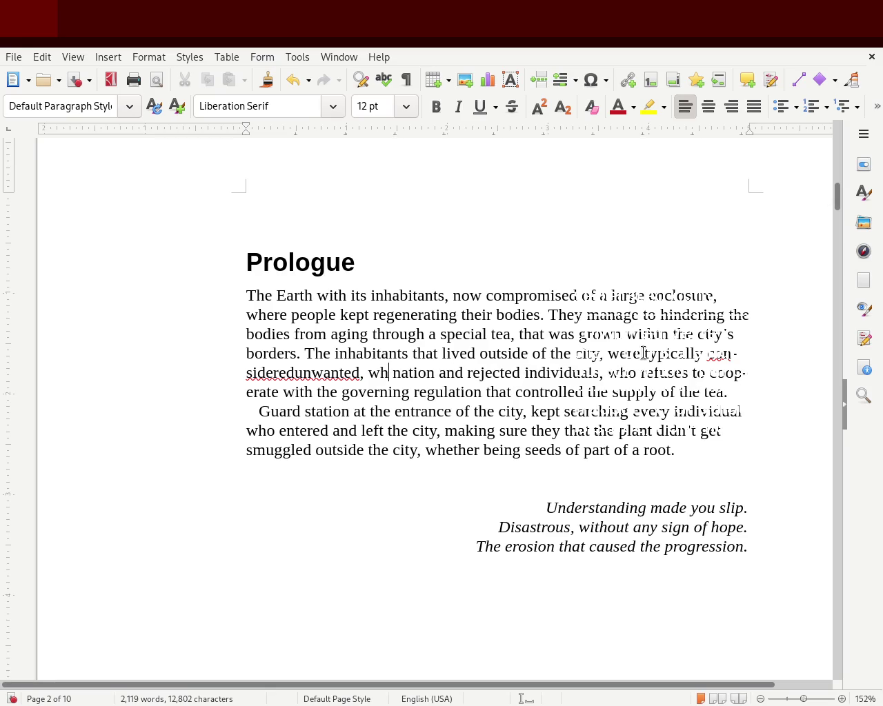
text(ether it was a complete)
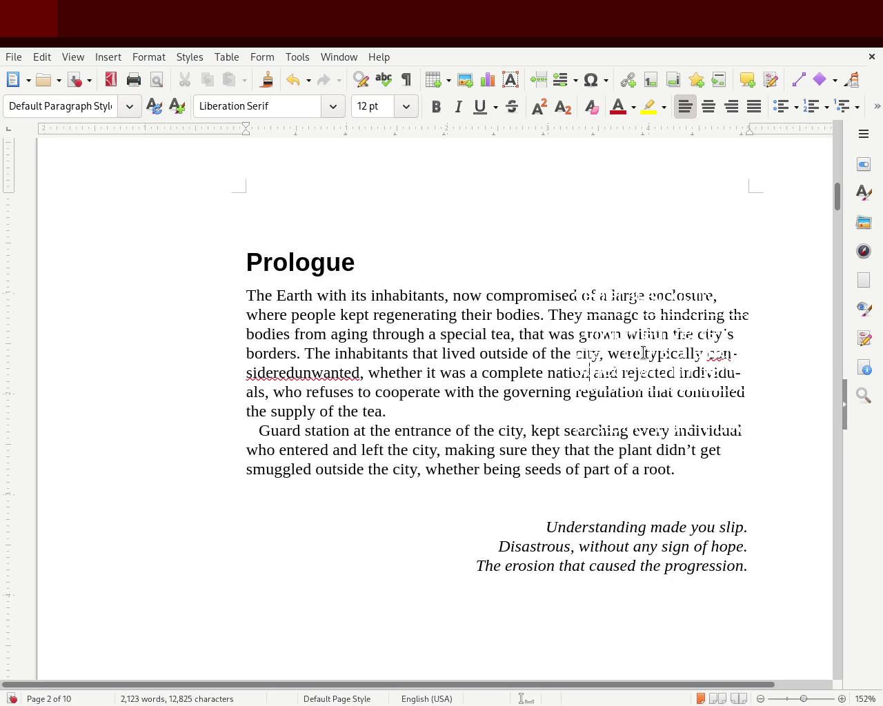
key(Delete)
key(Delete)
key(Delete)
text(of)
double_click(322, 372)
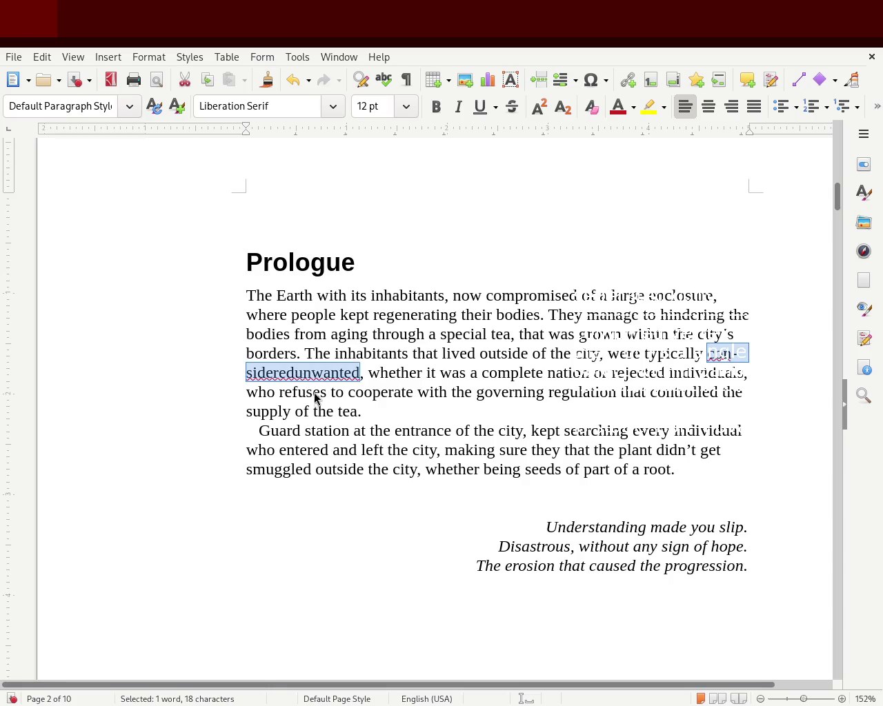
click(383, 430)
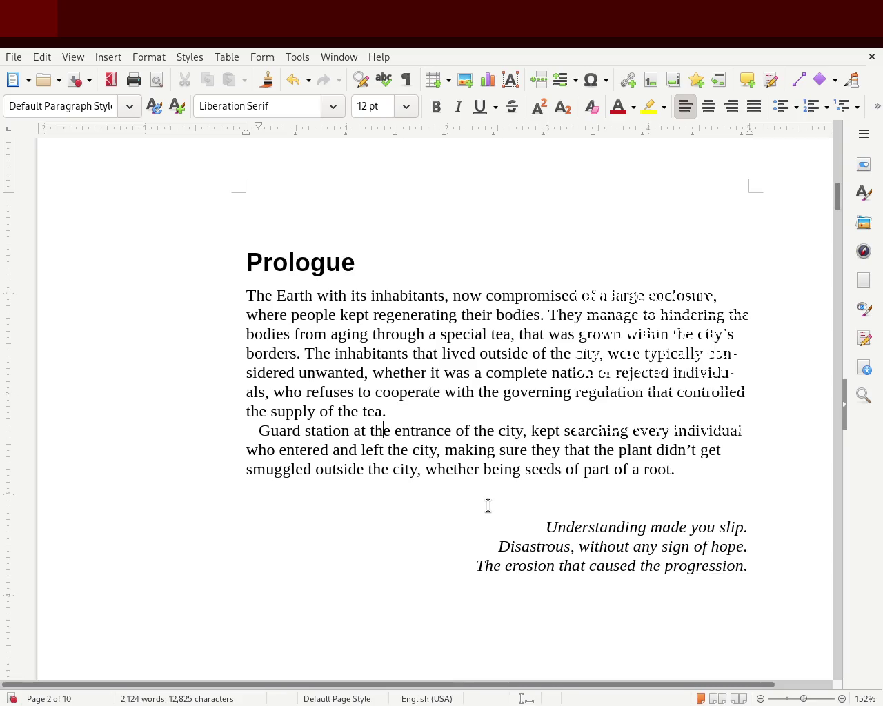
Change 'was a complete nation' to 'consisted of an entire nation', fixing the spelling of 'consisted'.
double_click(503, 376)
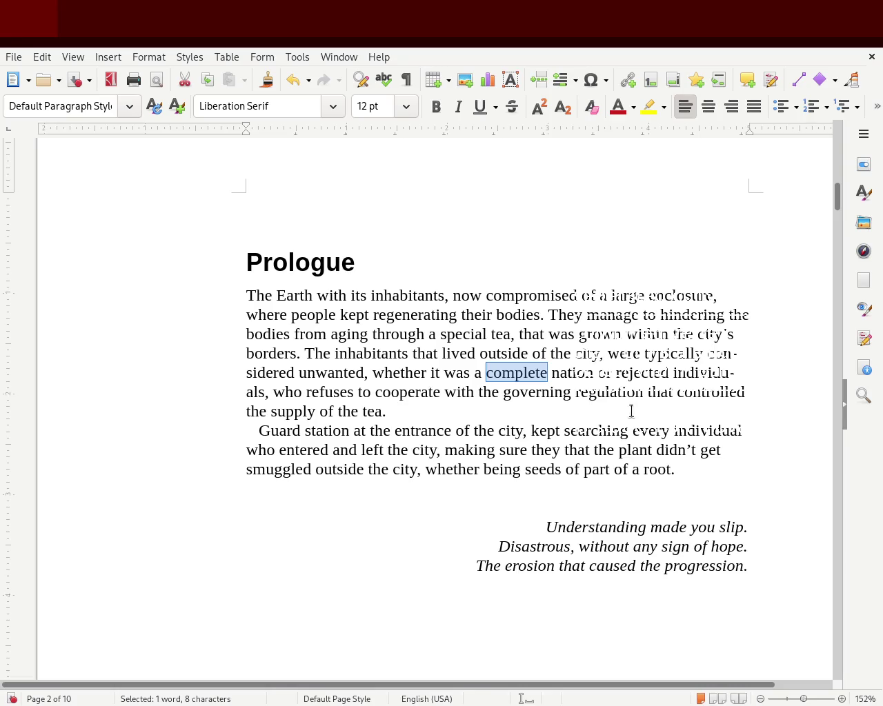
key(Left)
key(Left)
key(Left)
key(Left)
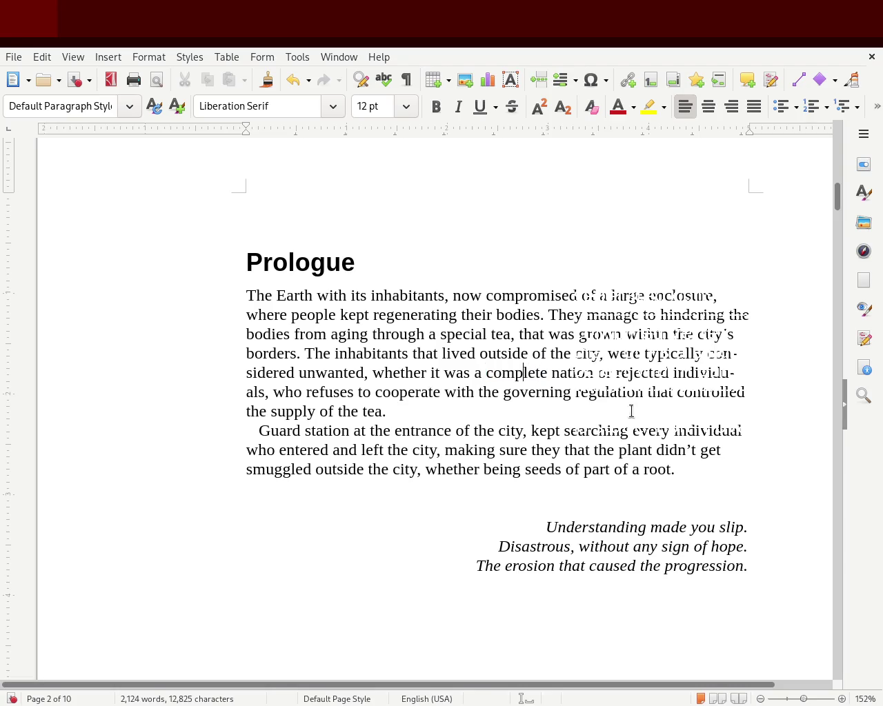
key(BackSpace)
key(BackSpace)
key(BackSpace)
text(constisting)
key(BackSpace)
key(BackSpace)
key(BackSpace)
text(tisted)
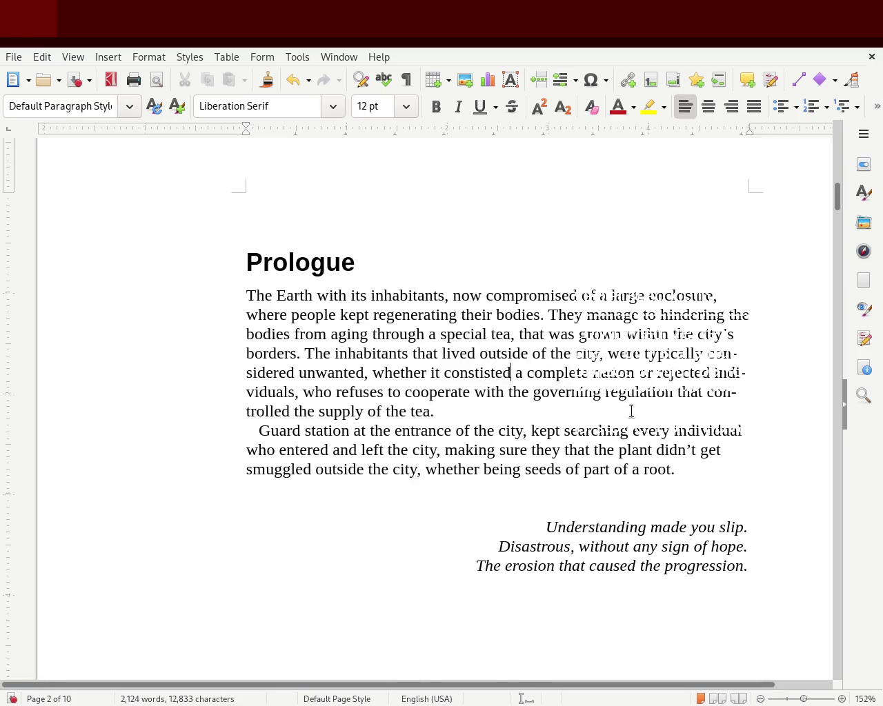
text( of)
key(Right)
key(Right)
key(Right)
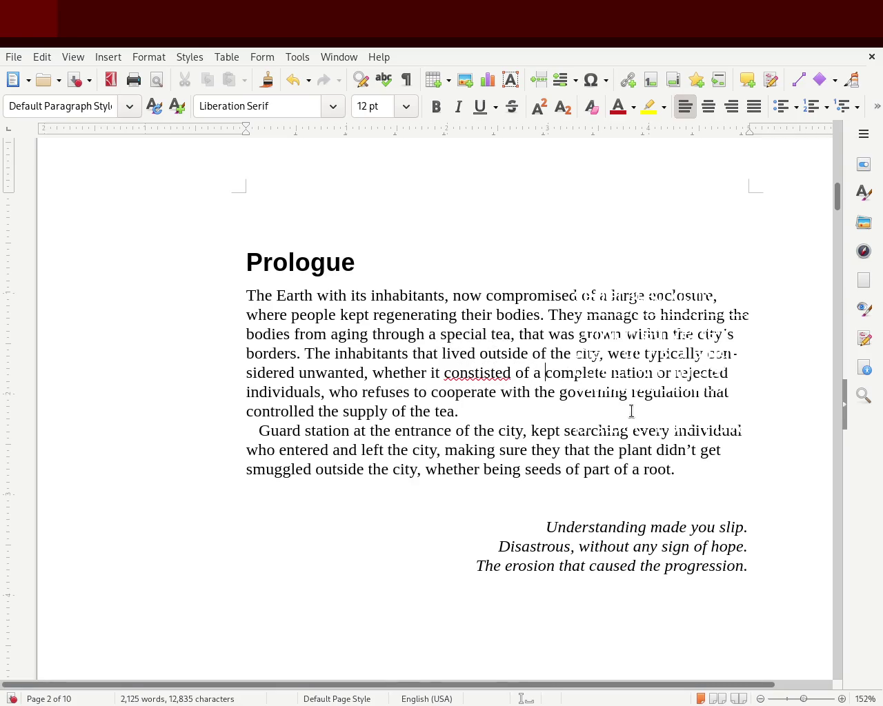
key(Delete)
key(Delete)
key(Delete)
key(Delete)
key(Delete)
key(Delete)
key(Delete)
key(Delete)
key(BackSpace)
key(BackSpace)
text(an entire)
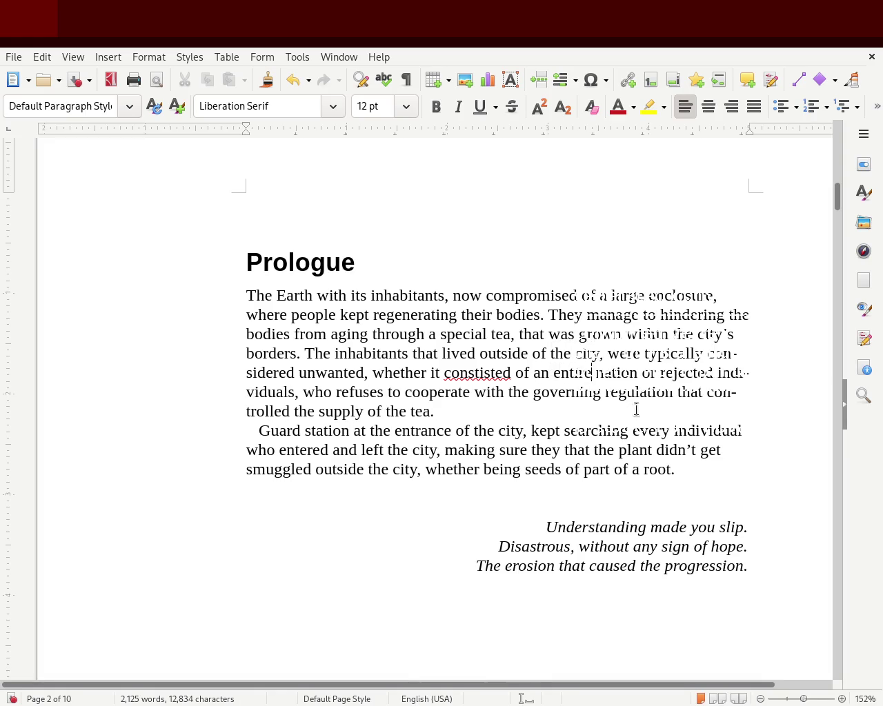
click(449, 353)
double_click(442, 372)
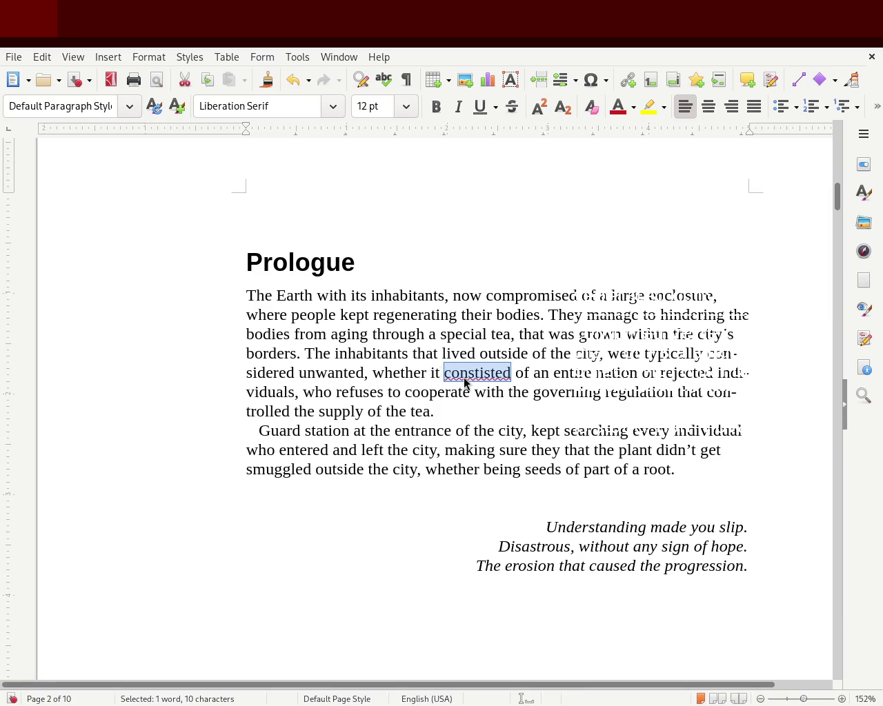
text(consisted)
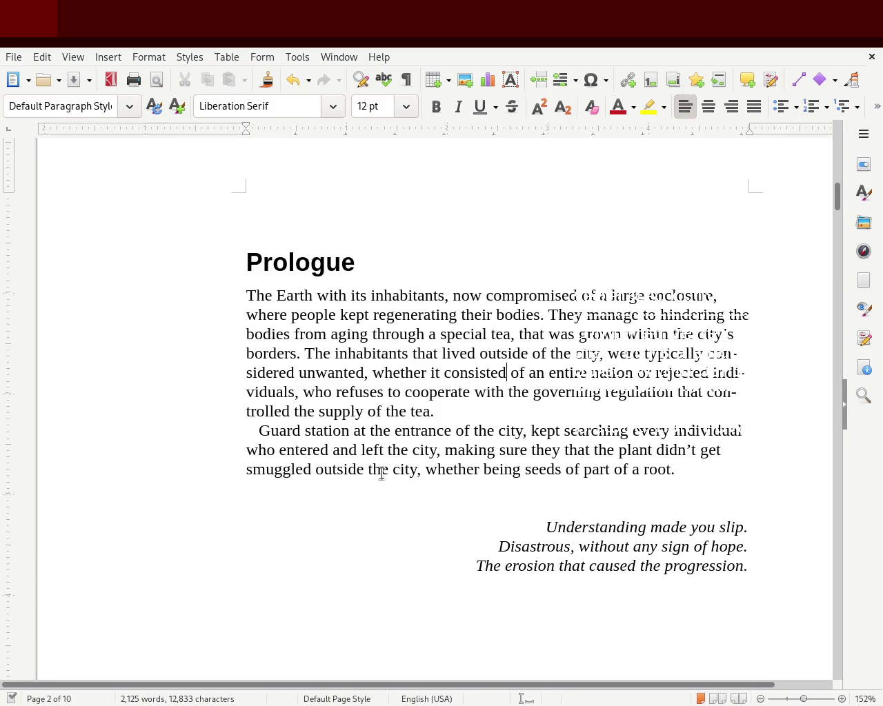
click(302, 391)
End the sentence at 'individuals.', start the next with 'Refusing', and change 'regulation' to 'body,'.
key(BackSpace)
text(-)
key(BackSpace)
text(.)
key(Delete)
key(Delete)
key(Delete)
key(Delete)
key(Delete)
text(R)
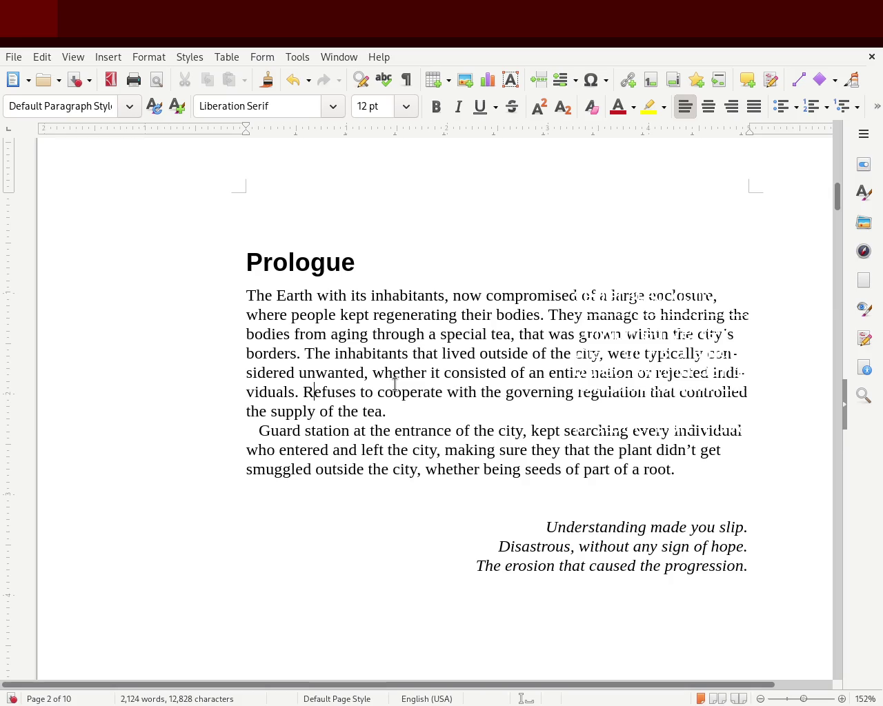
key(BackSpace)
key(BackSpace)
text(ing)
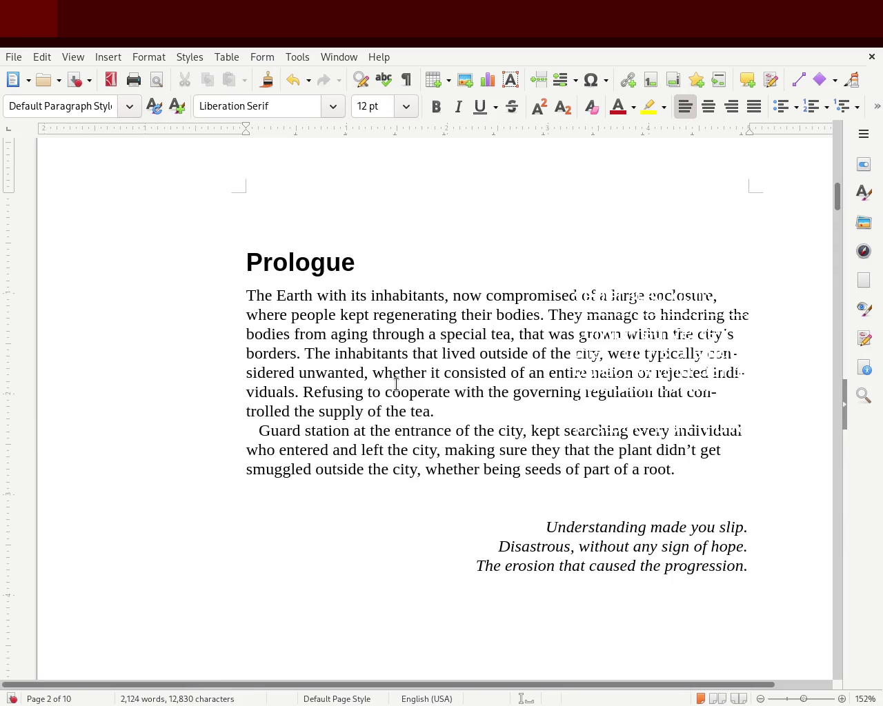
double_click(595, 393)
text(body)
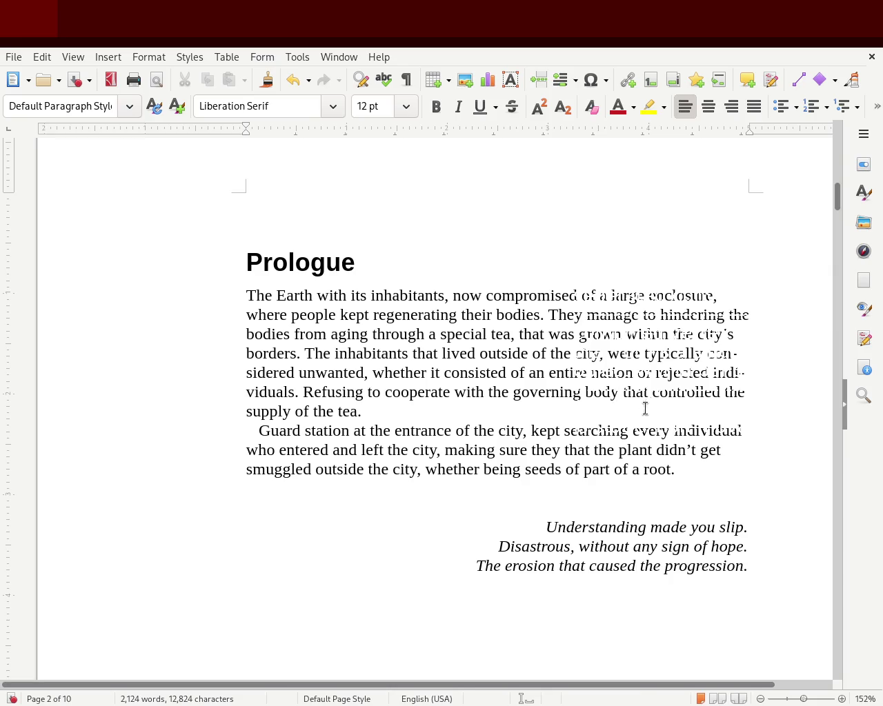
text(,)
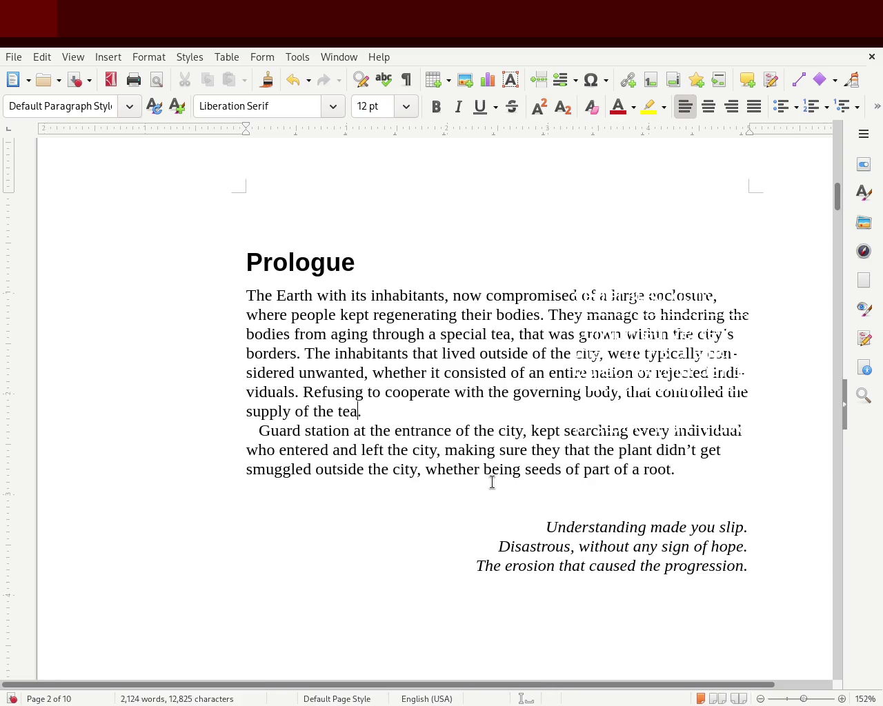
Finish the new sentence with 'you ended up in a bad position'.
text(, was )
text(u)
key(BackSpace)
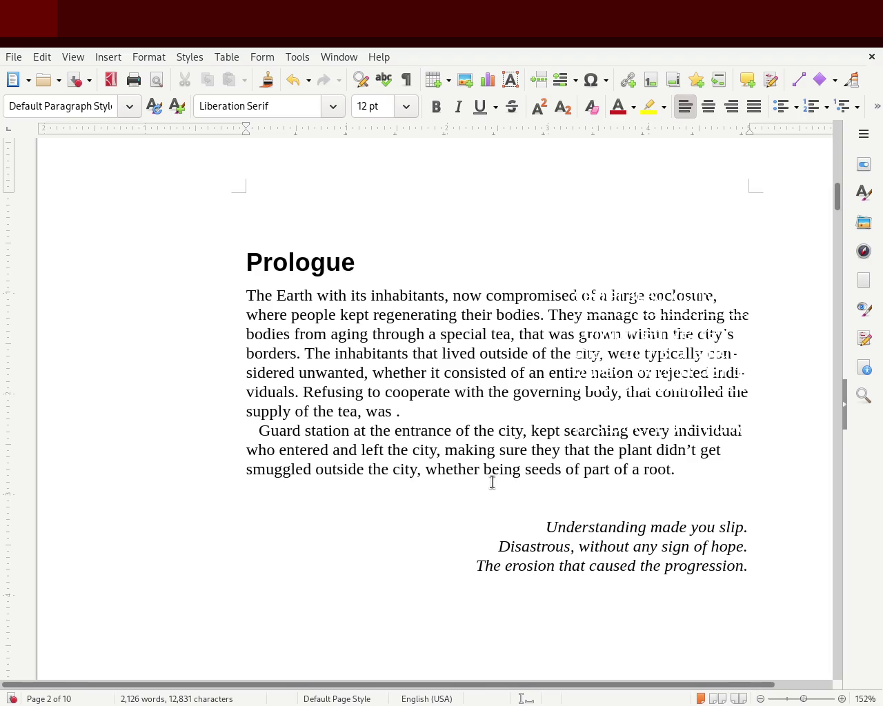
text(d)
key(BackSpace)
key(BackSpace)
key(BackSpace)
key(BackSpace)
text(you ended up in)
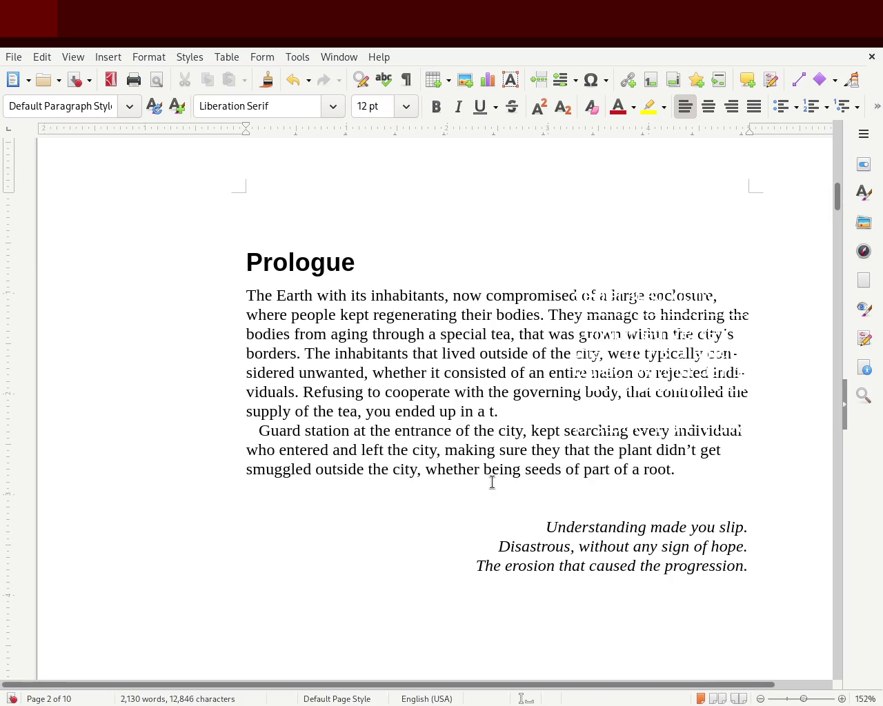
key(BackSpace)
text(bad p)
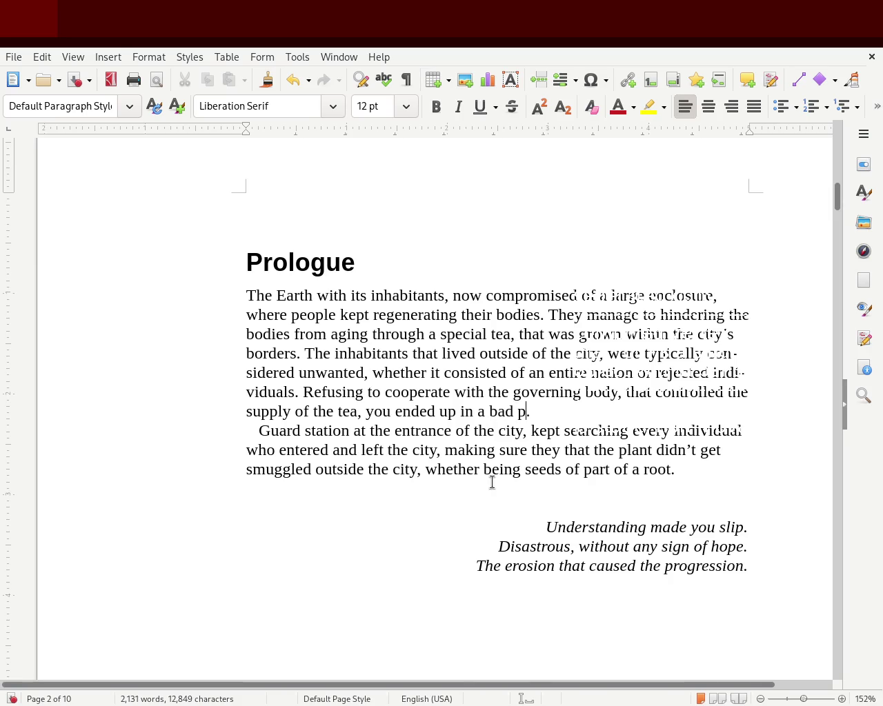
key(BackSpace)
text(position)
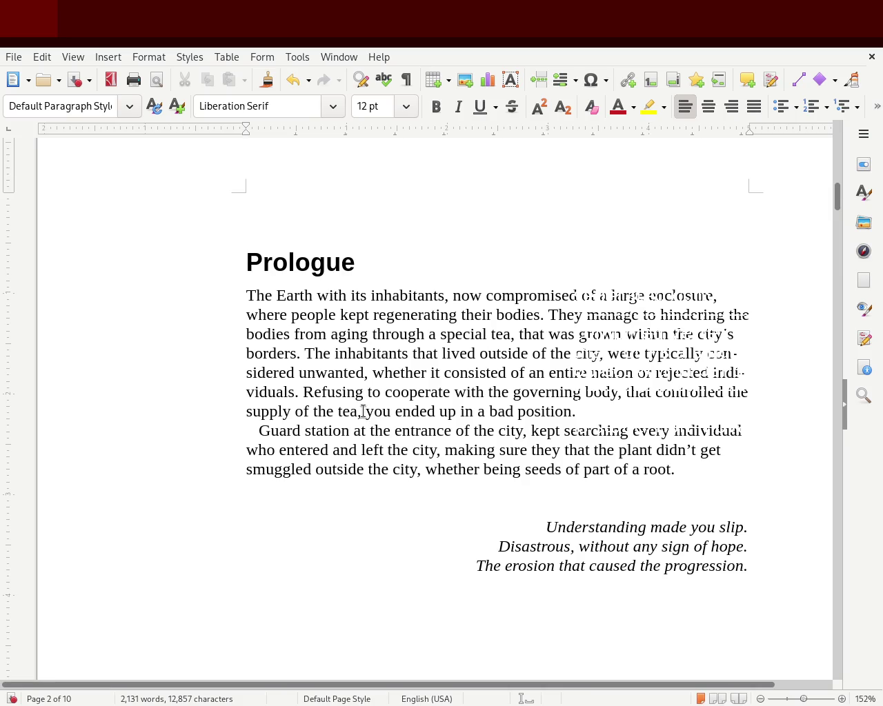
double_click(407, 414)
Replace 'ended up in a bad position' with 'was an unfavorable situation'.
drag(571, 411, 396, 408)
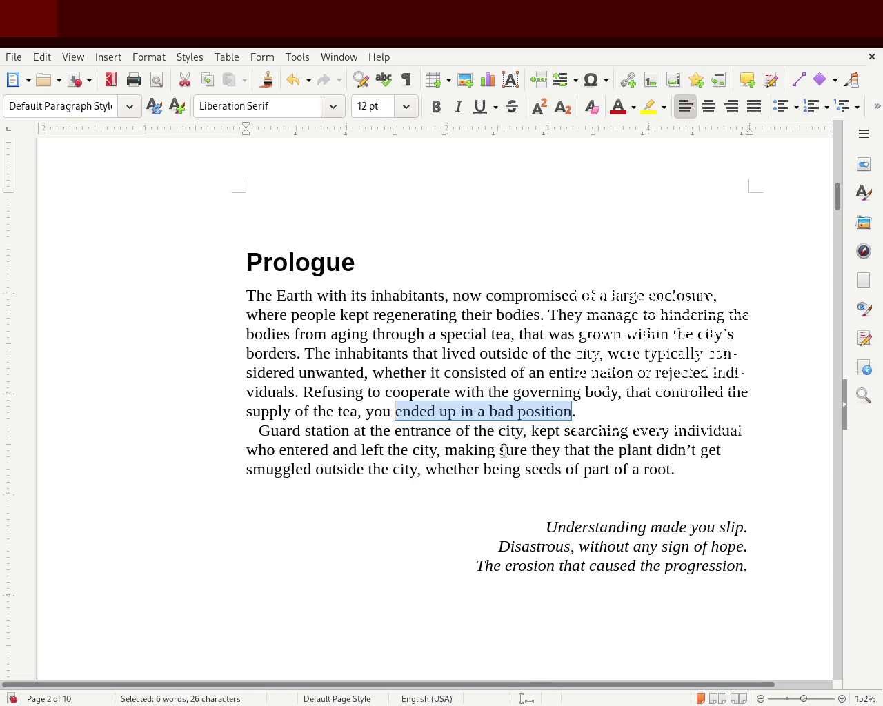
key(BackSpace)
key(BackSpace)
key(BackSpace)
key(BackSpace)
key(BackSpace)
text(was an f.)
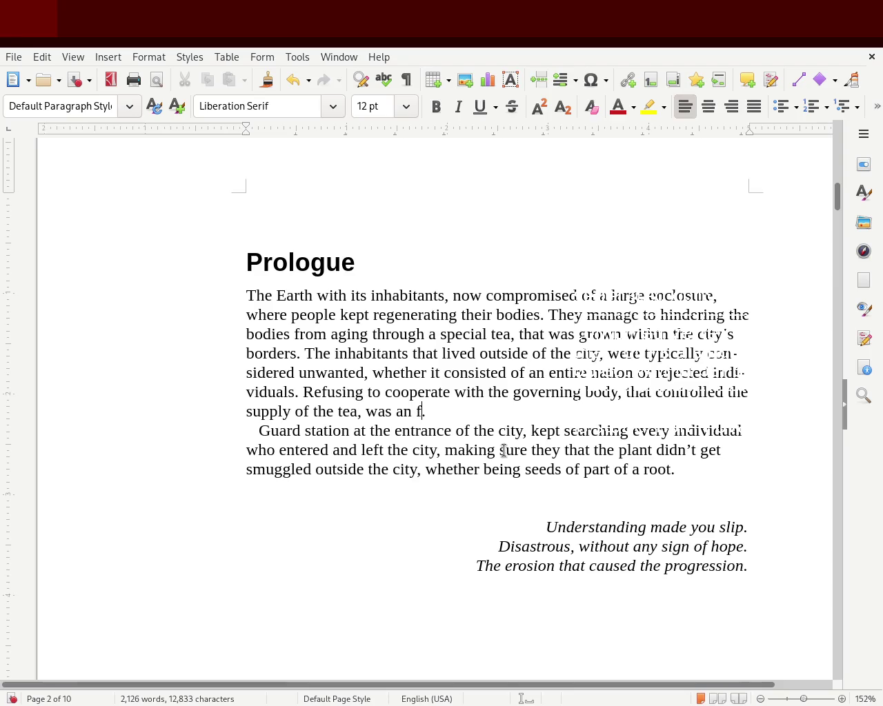
key(BackSpace)
text(unfavorable)
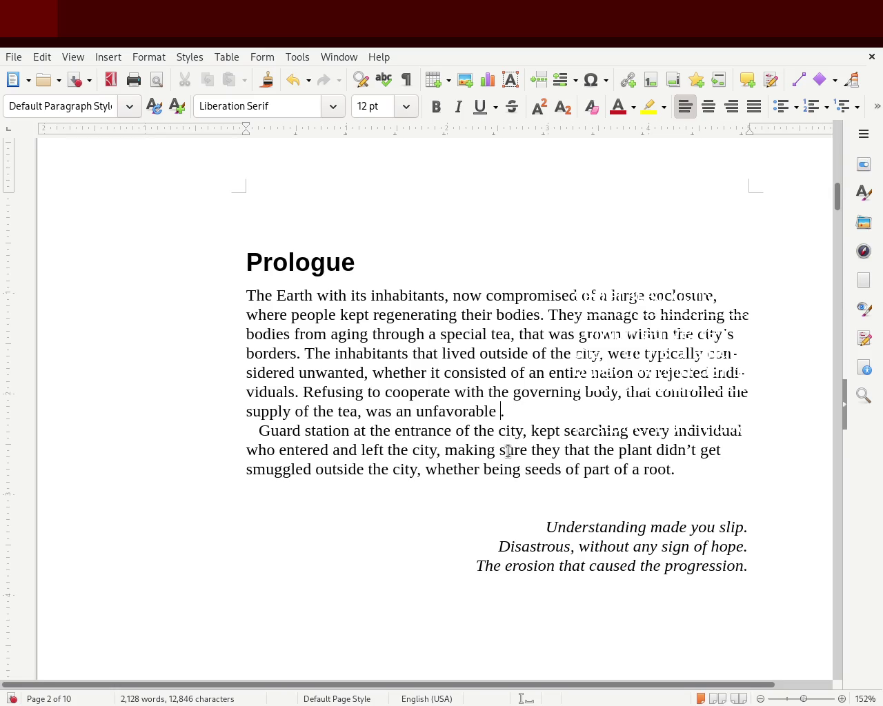
text(situation)
Try the British spelling 'unfavourable', then revert it to 'unfavorable'.
double_click(455, 411)
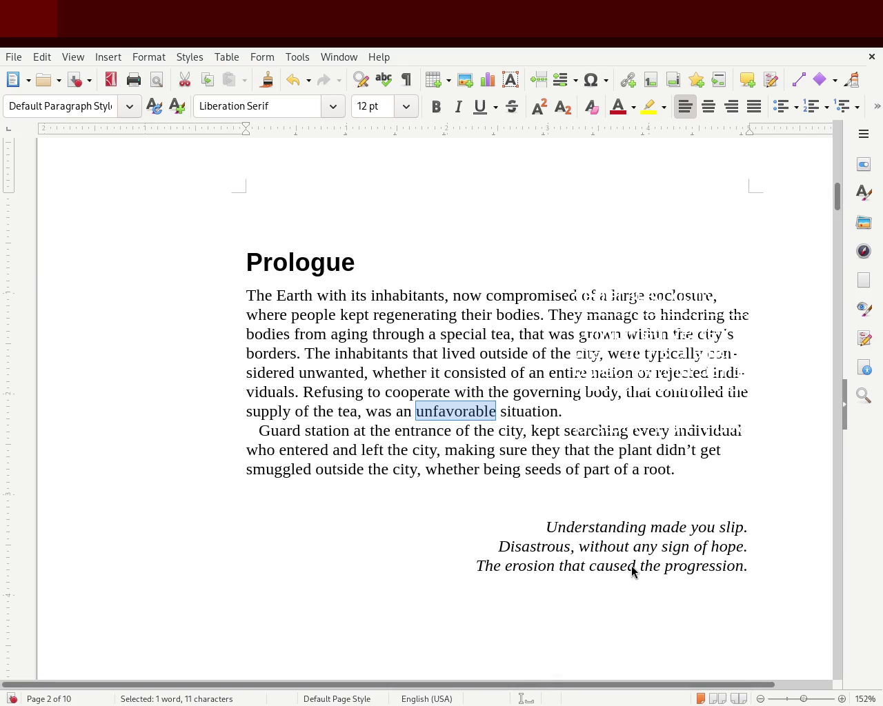
text(unfavourable)
double_click(461, 411)
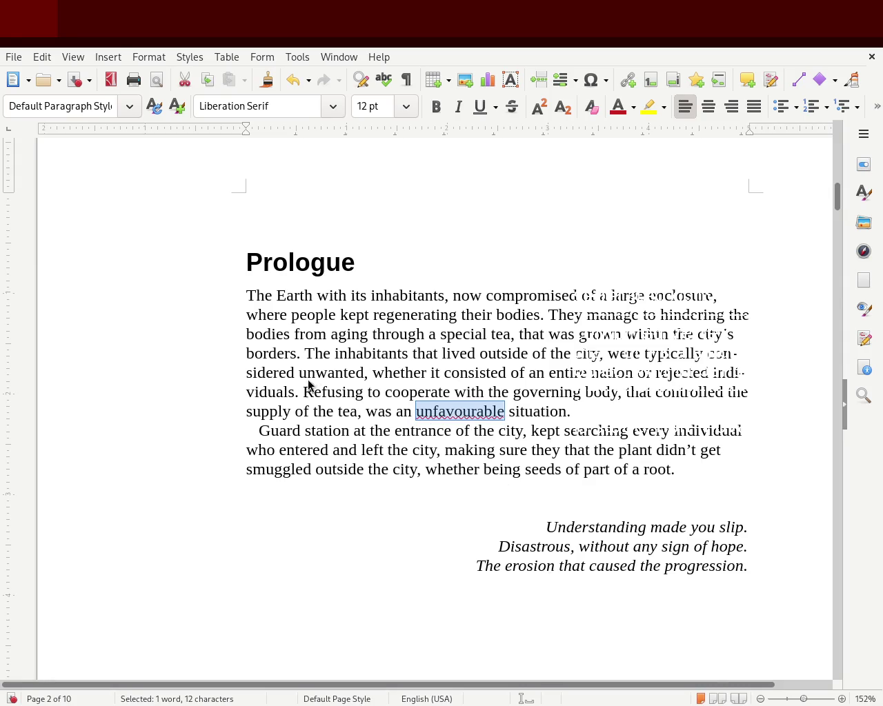
click(580, 410)
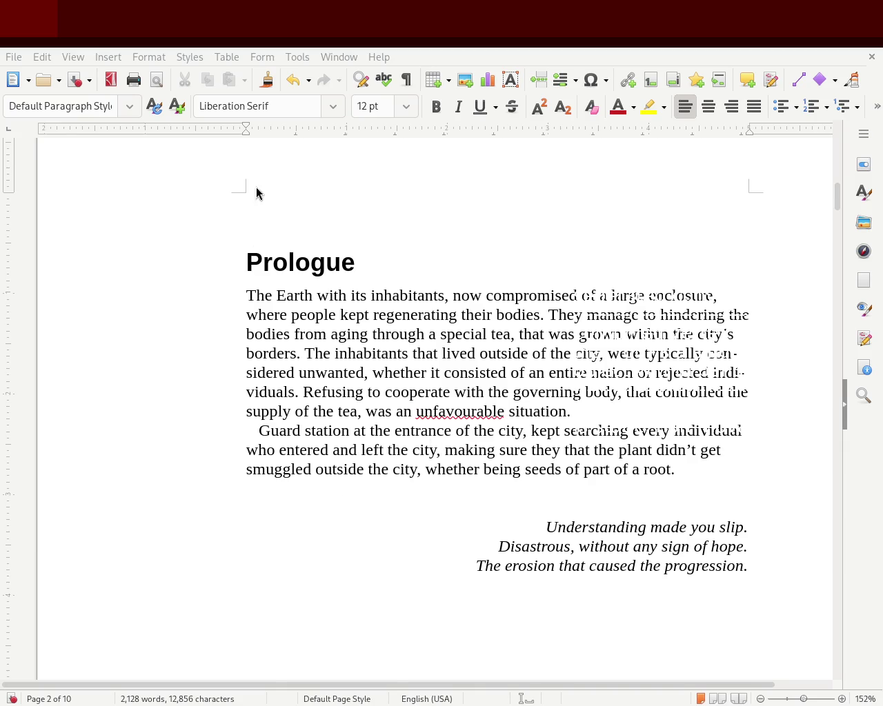
click(410, 490)
double_click(452, 412)
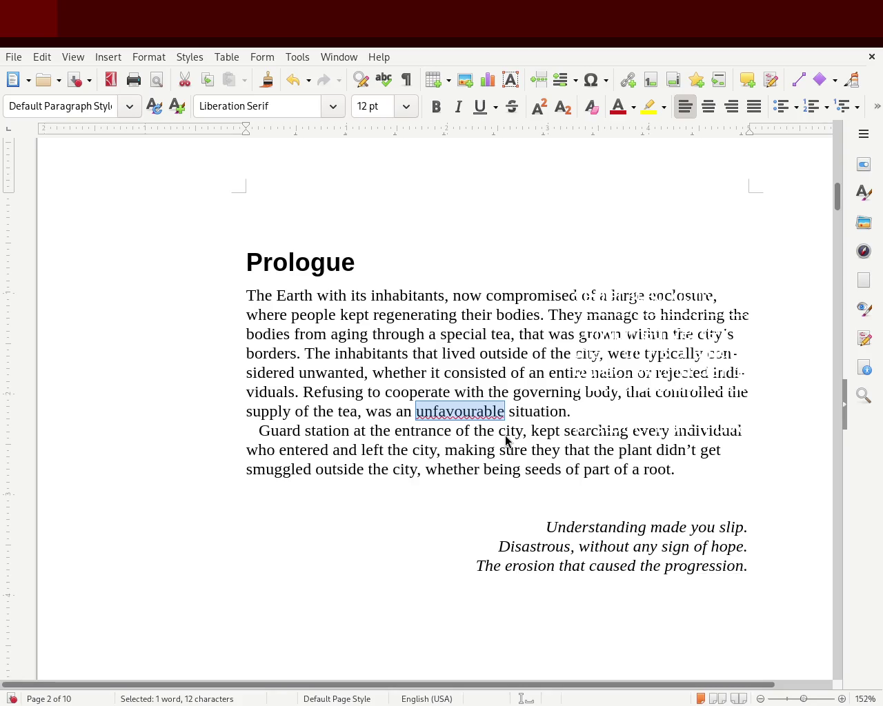
text(unfavorable)
click(536, 505)
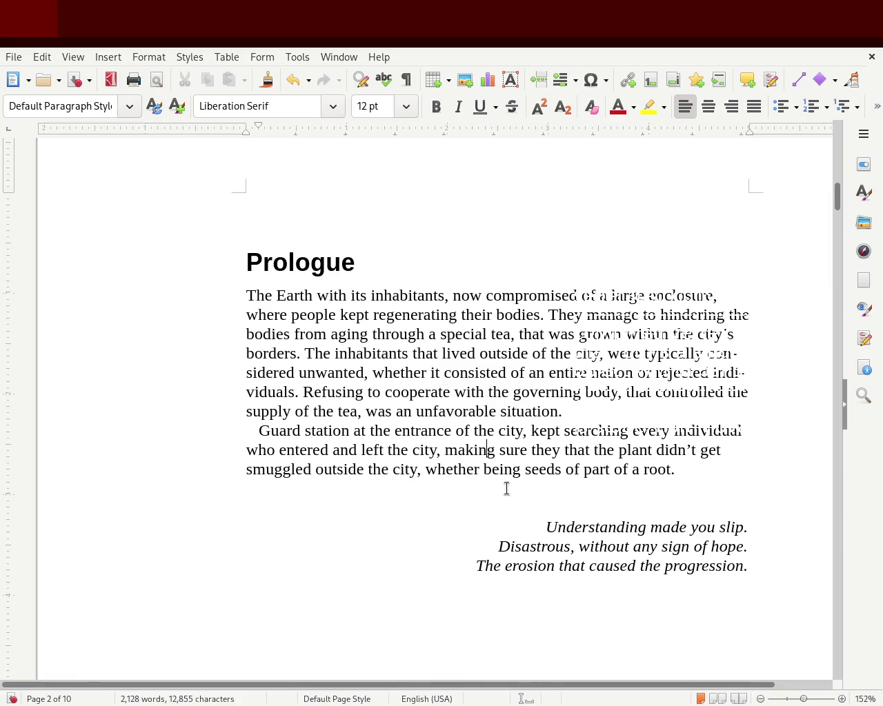
Insert 'highly' before 'unfavorable', change 'an' to 'a', and remove the extra space.
click(424, 414)
text(highly)
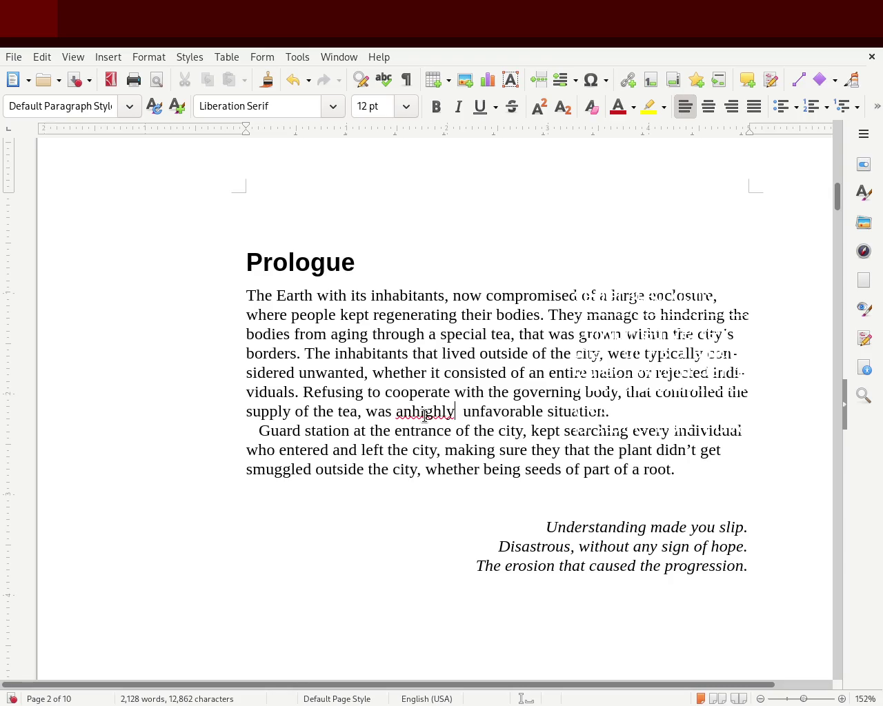
click(412, 411)
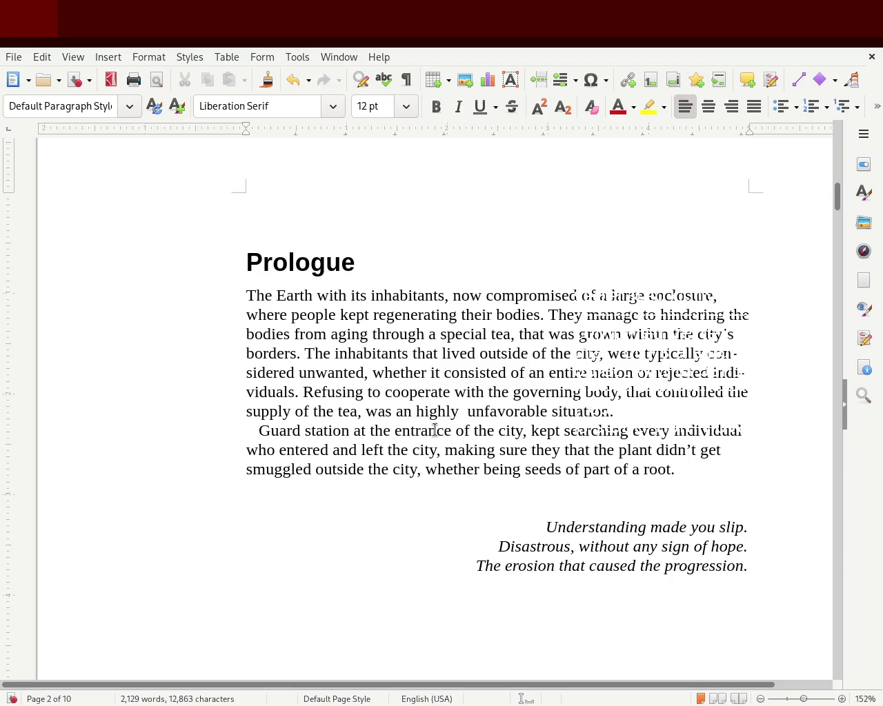
key(BackSpace)
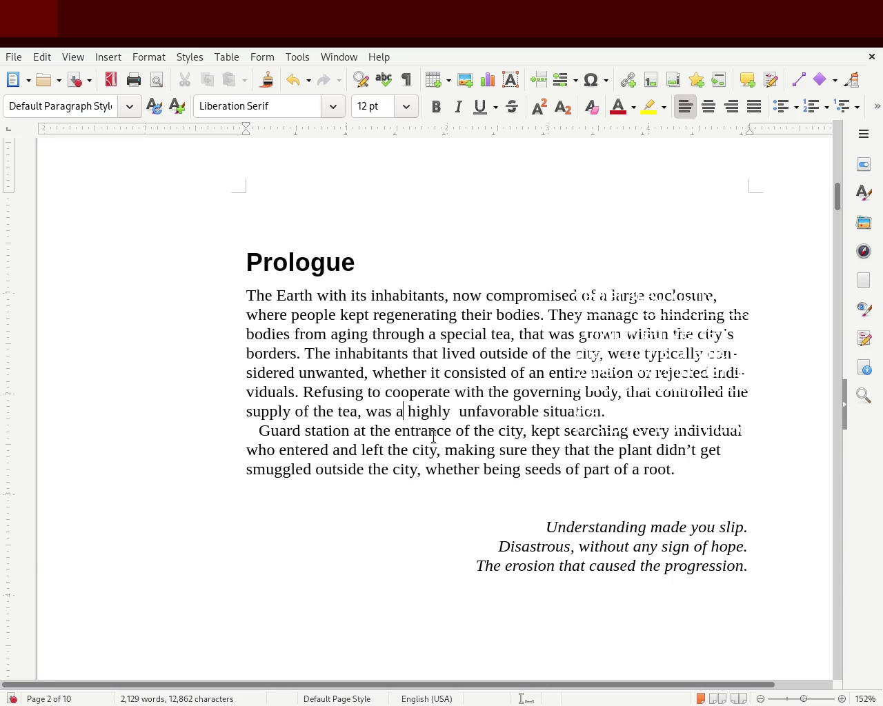
click(454, 411)
key(BackSpace)
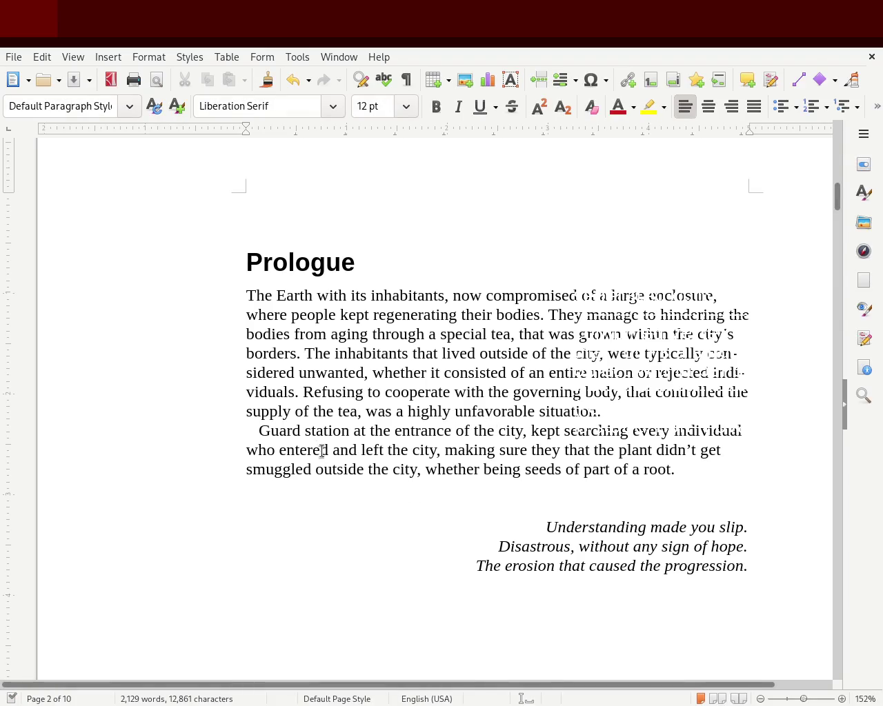
click(345, 449)
Change 'Guard' to 'Guards were', insert 'that continued' before 'searching', and save.
text(s )
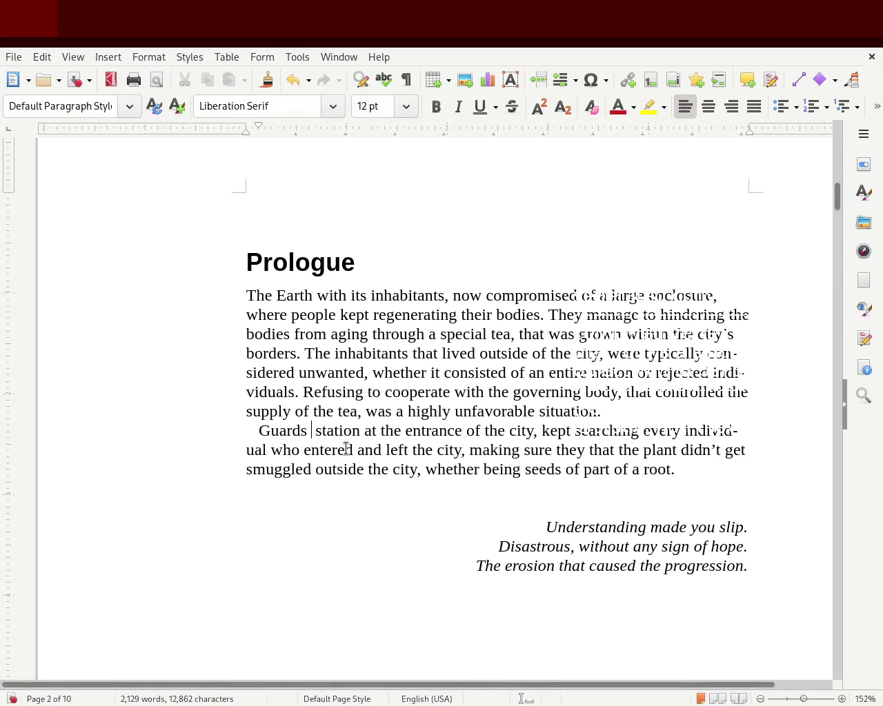
text(were)
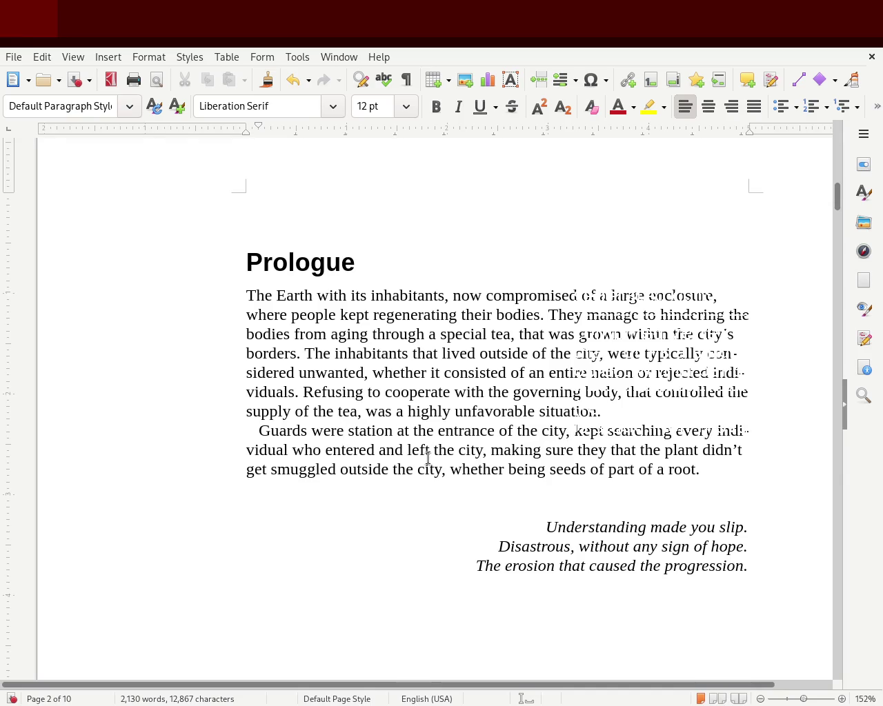
click(570, 430)
text(that)
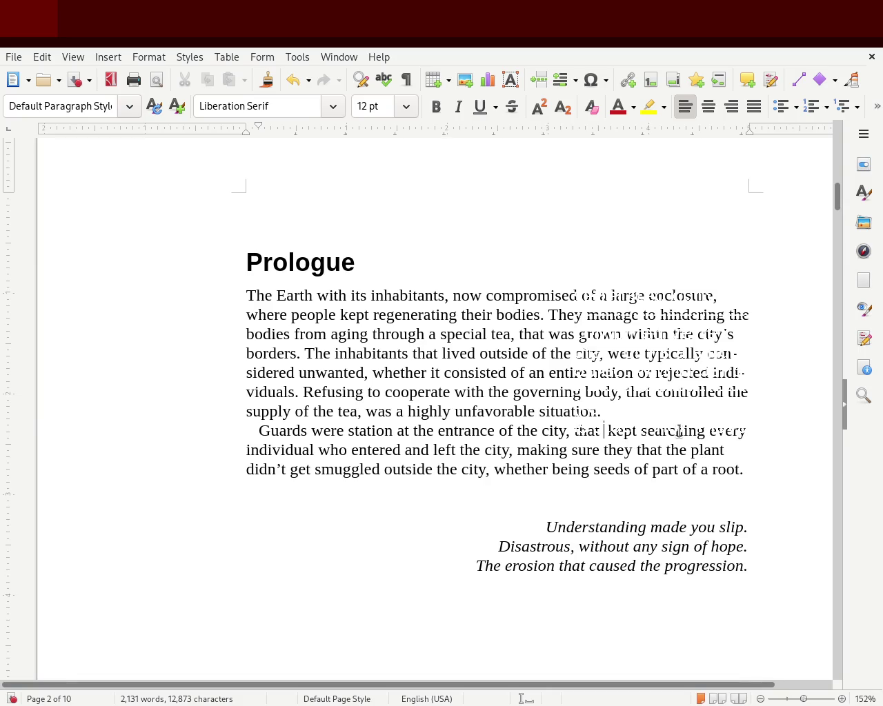
text(night and day)
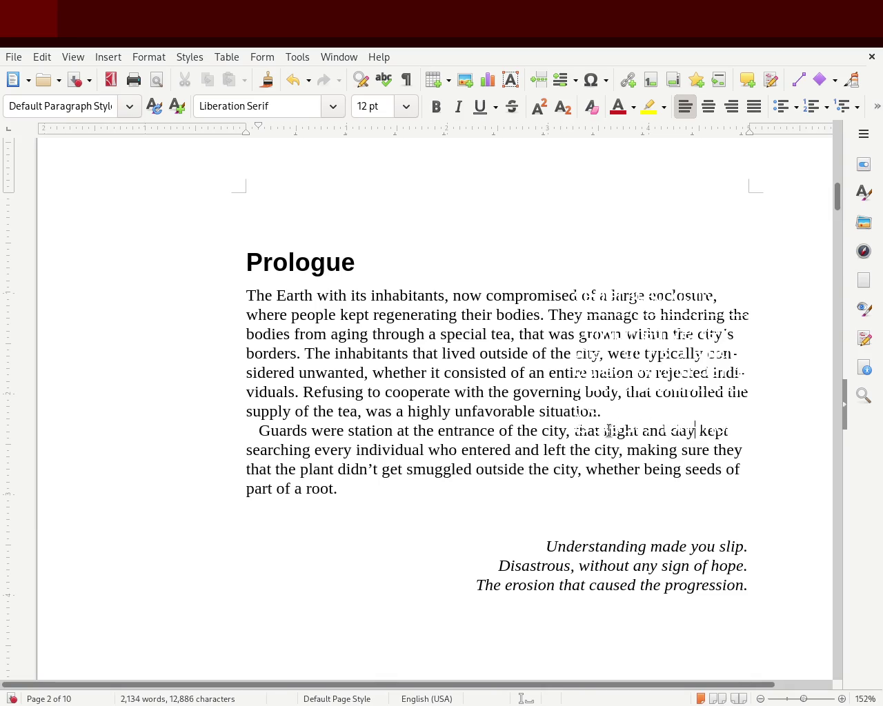
drag(602, 430, 698, 430)
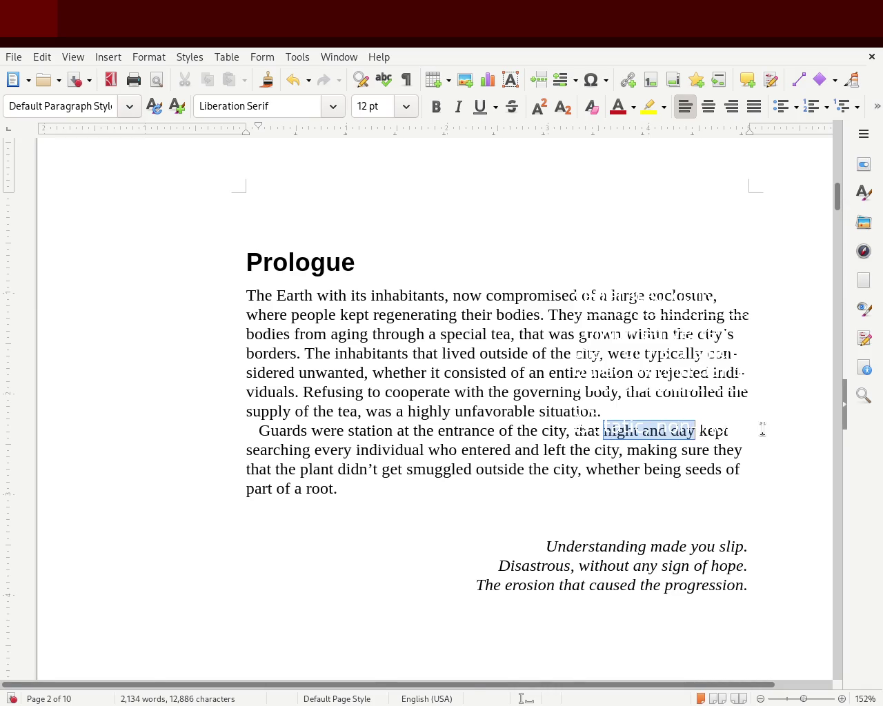
key(Delete)
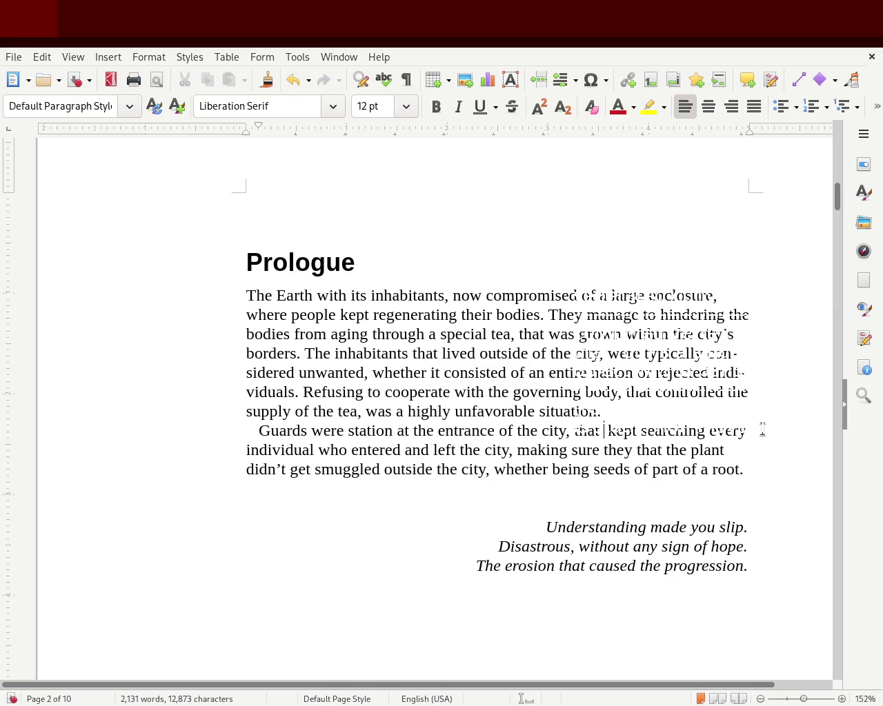
text(continu)
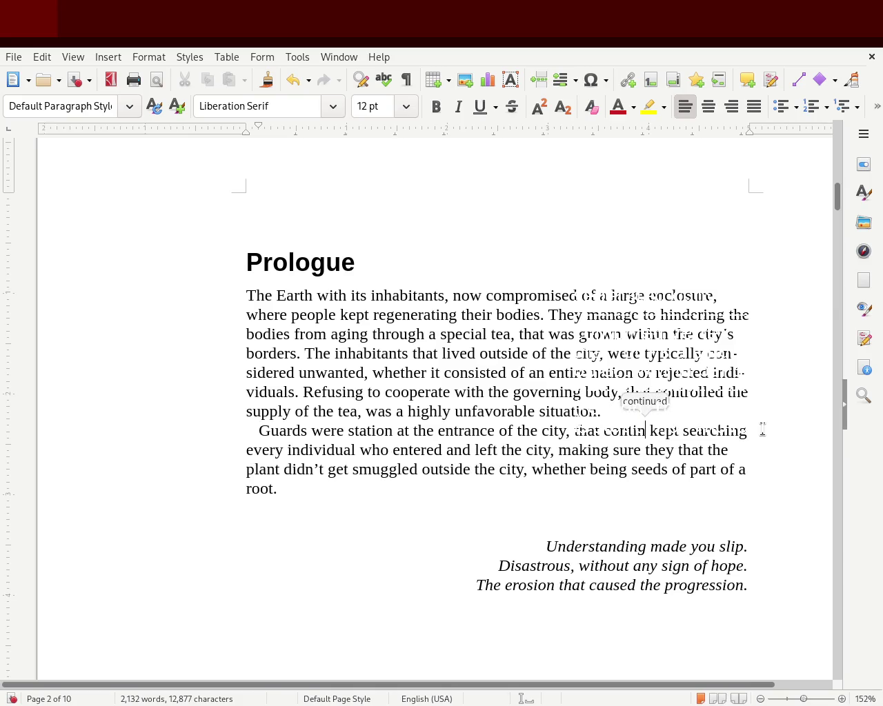
text(ed)
key(Delete)
key(Delete)
key(Delete)
key(Delete)
key(Delete)
key(ctrl+s)
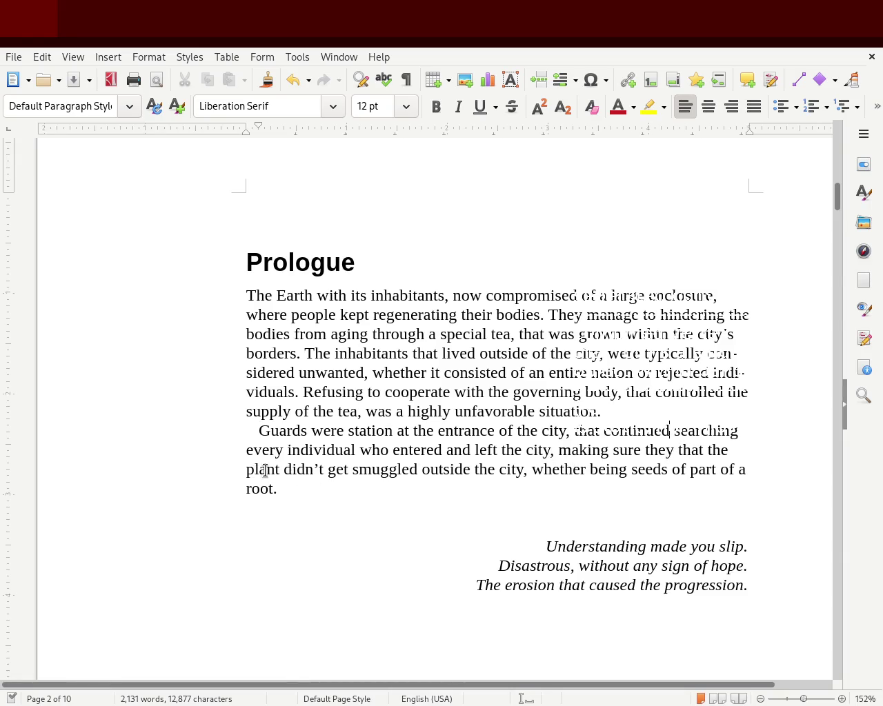
Replace 'they that the plant didn't get' with 'the tea plant wasn't'.
mouse_move(644, 450)
mouse_down()
mouse_move(237, 476)
mouse_move(286, 474)
mouse_up()
text(the tea p)
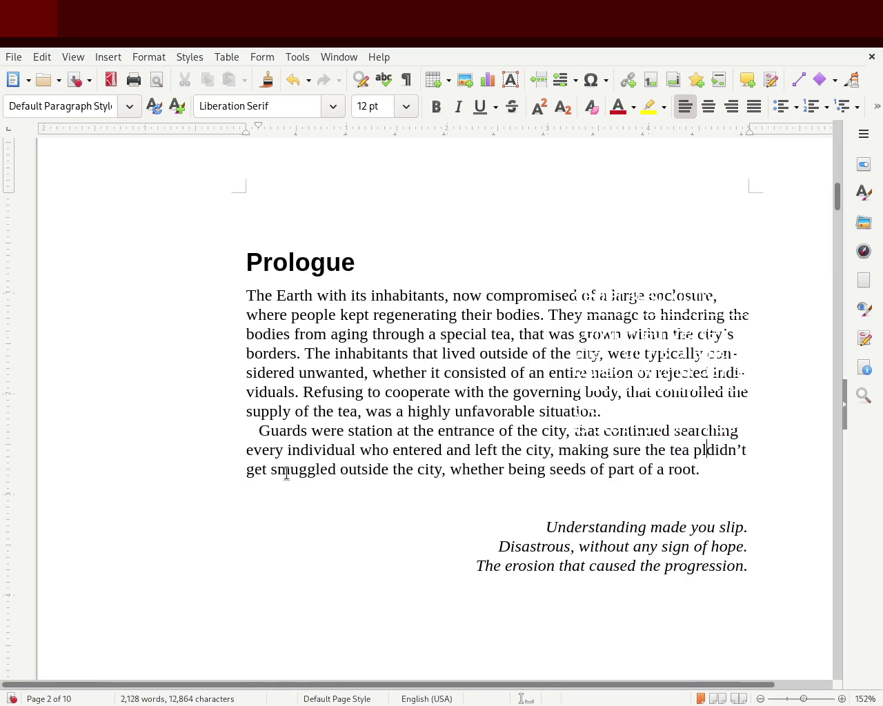
text(lant-)
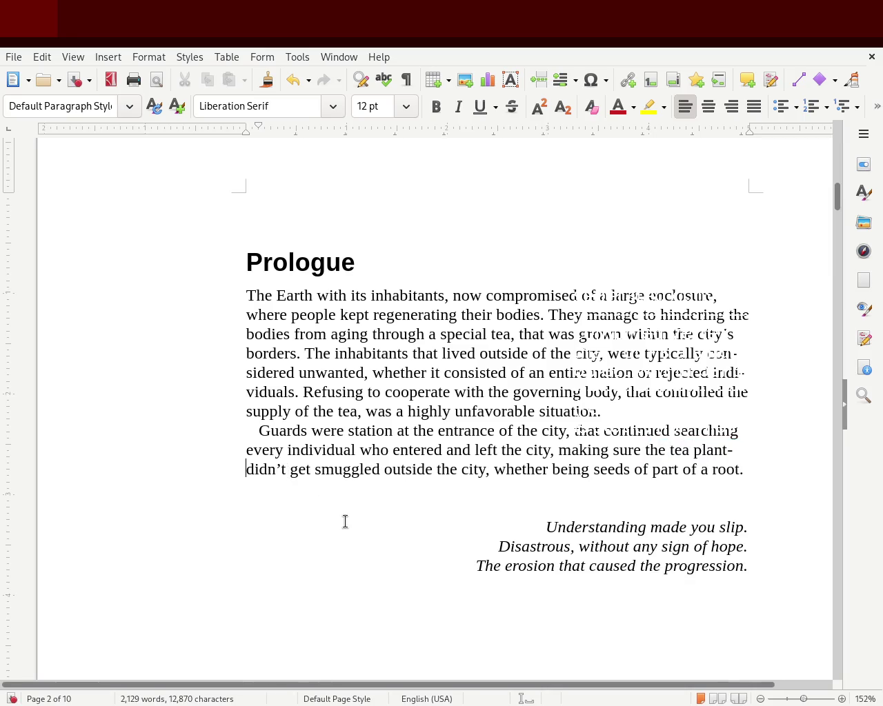
double_click(298, 470)
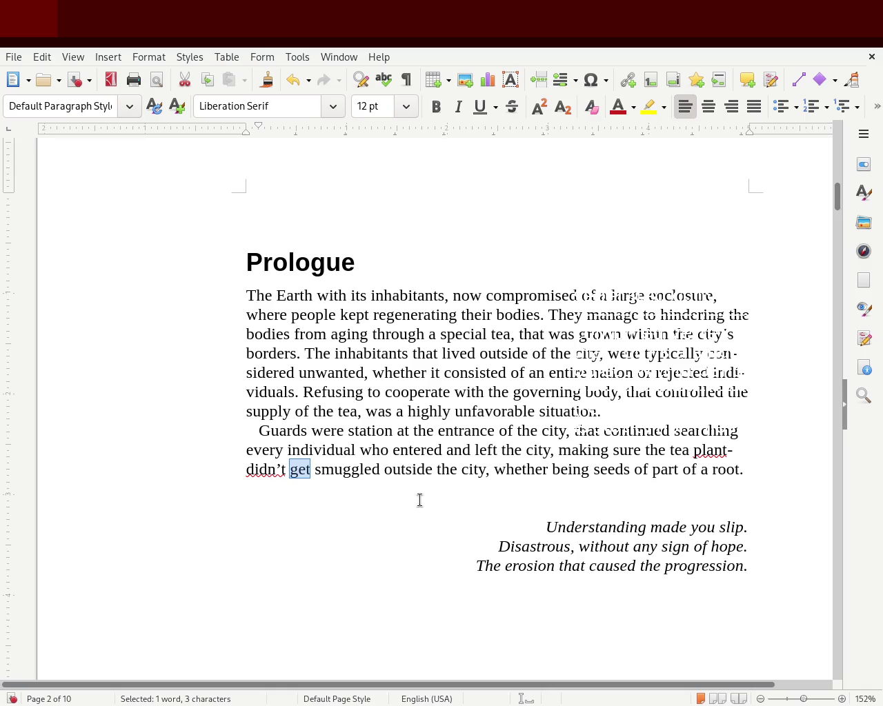
drag(322, 476, 245, 478)
text(was)
key(BackSpace)
key(BackSpace)
key(BackSpace)
text(wasn't)
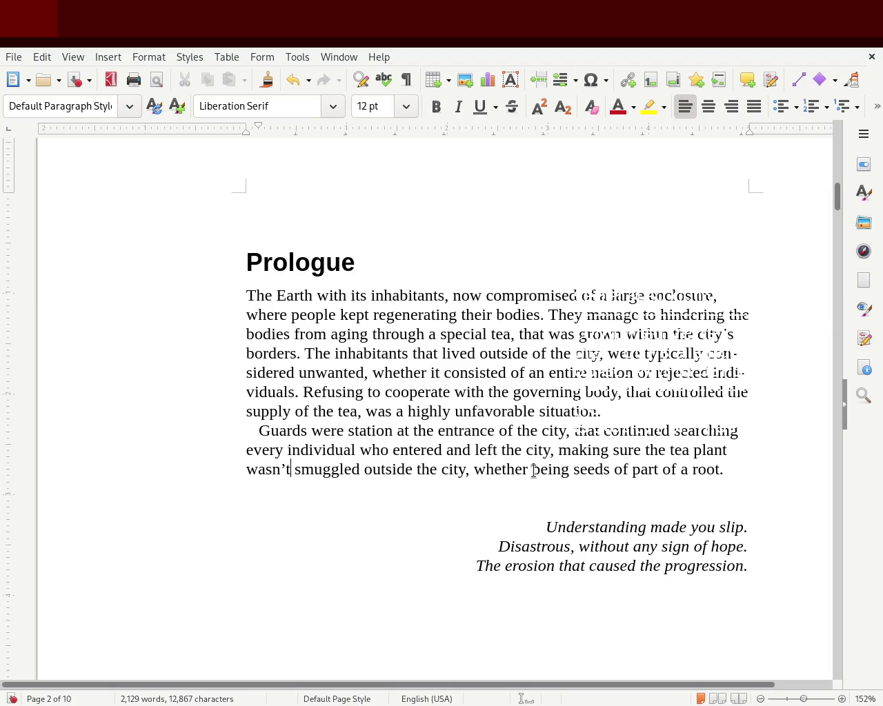
double_click(521, 472)
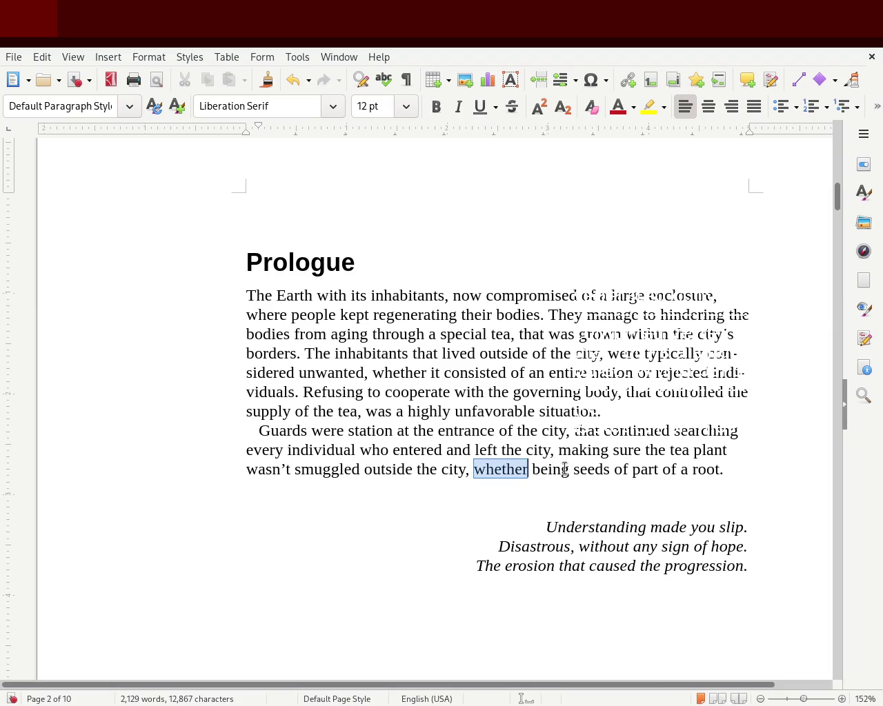
key(Delete)
key(Delete)
key(Right)
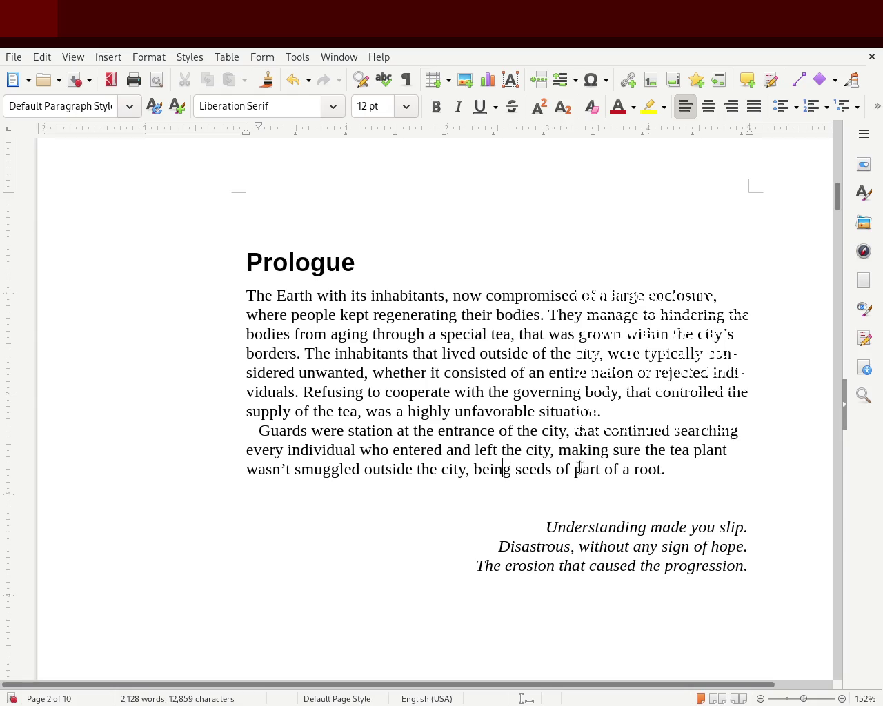
key(Right)
text(a)
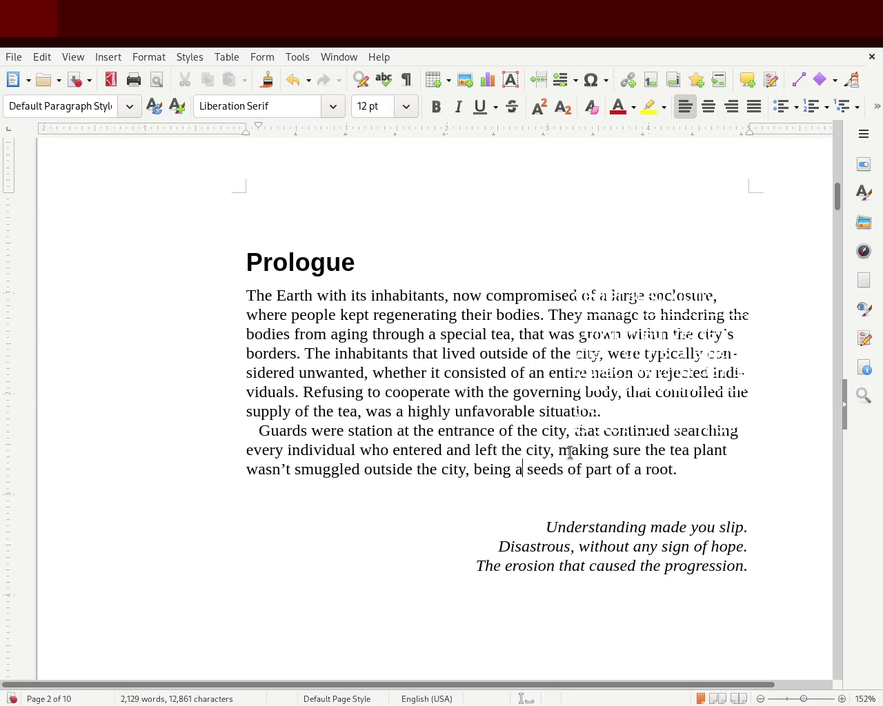
mouse_move(564, 471)
mouse_down()
mouse_move(659, 477)
mouse_move(580, 472)
mouse_up()
text(or)
drag(642, 472, 668, 472)
key(BackSpace)
key(BackSpace)
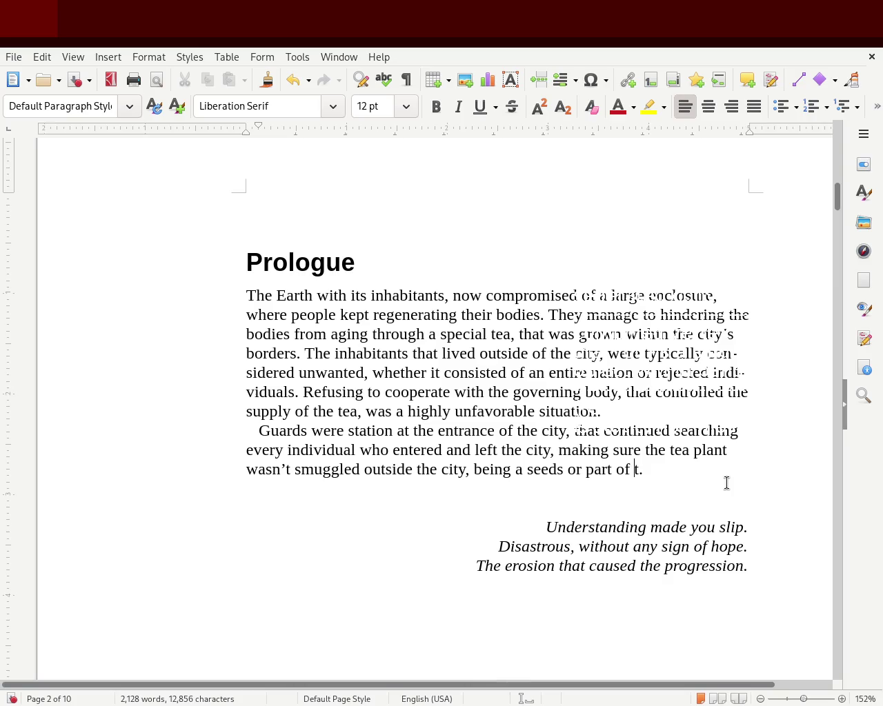
text(its roo)
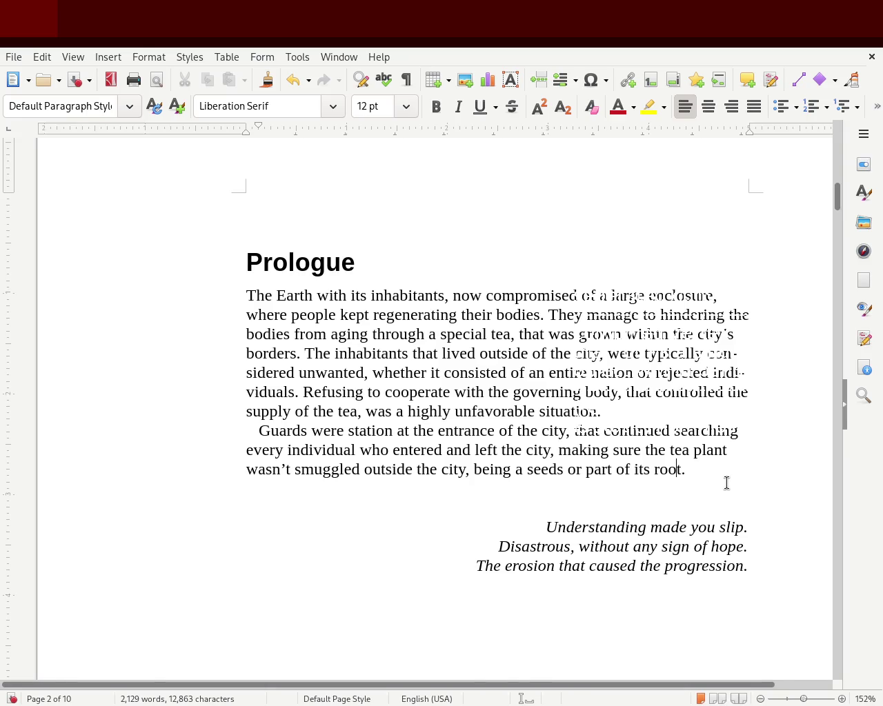
double_click(690, 314)
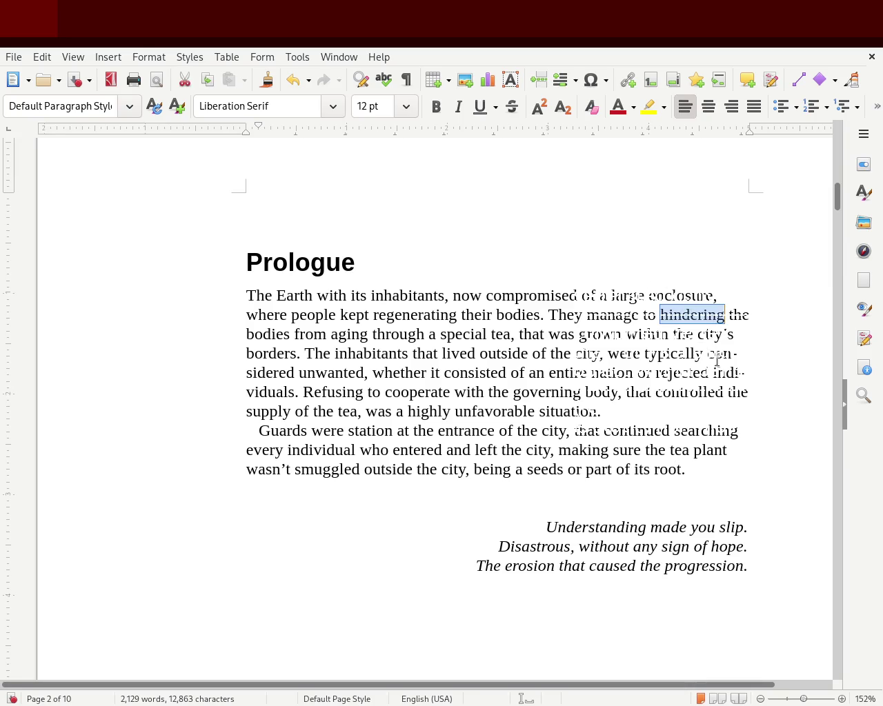
Change 'hindering' to 'hinder the aging process' and replace 'situation' with 'fate'.
text(hinder the aging process)
key(Delete)
key(Delete)
key(Delete)
key(Delete)
key(Delete)
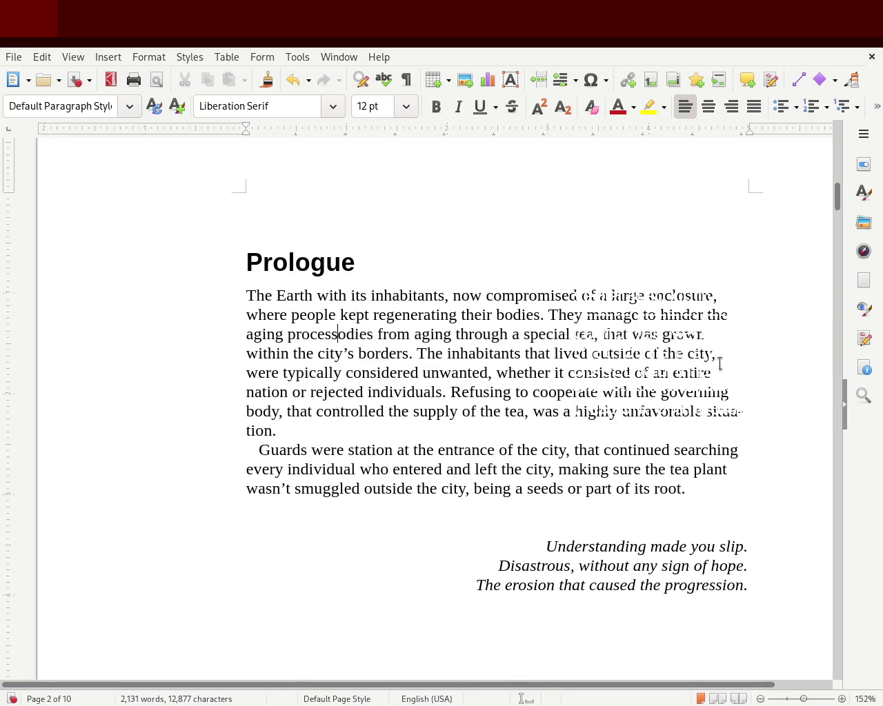
key(Delete)
key(Delete)
key(Delete)
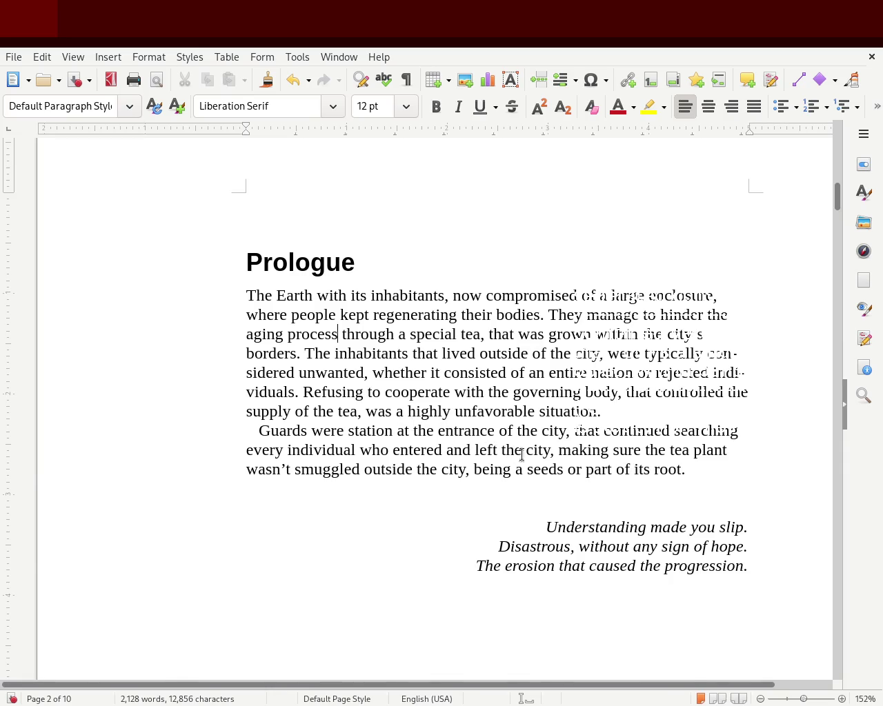
double_click(556, 410)
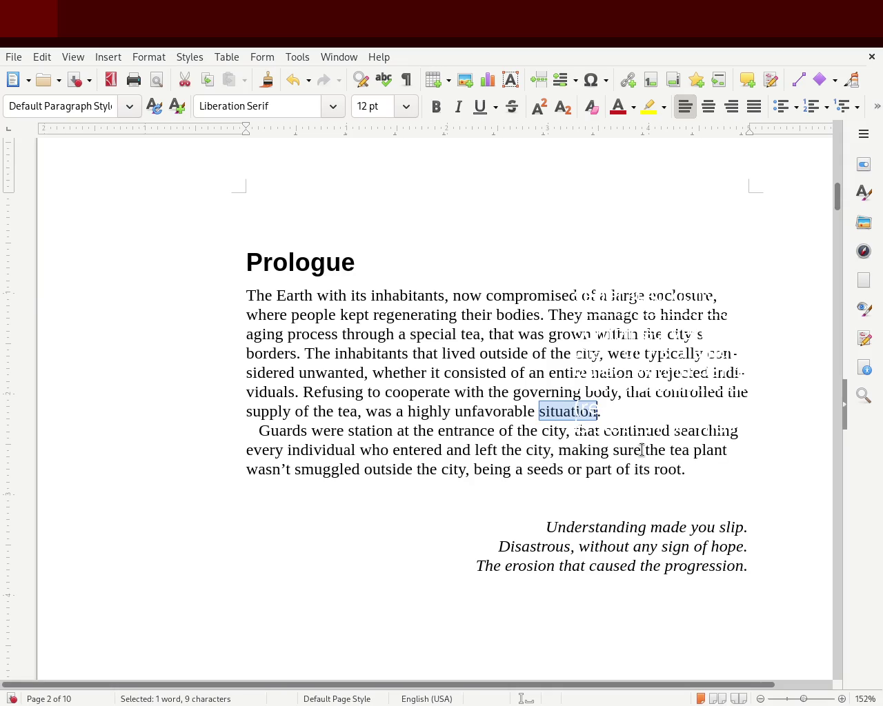
text(fate)
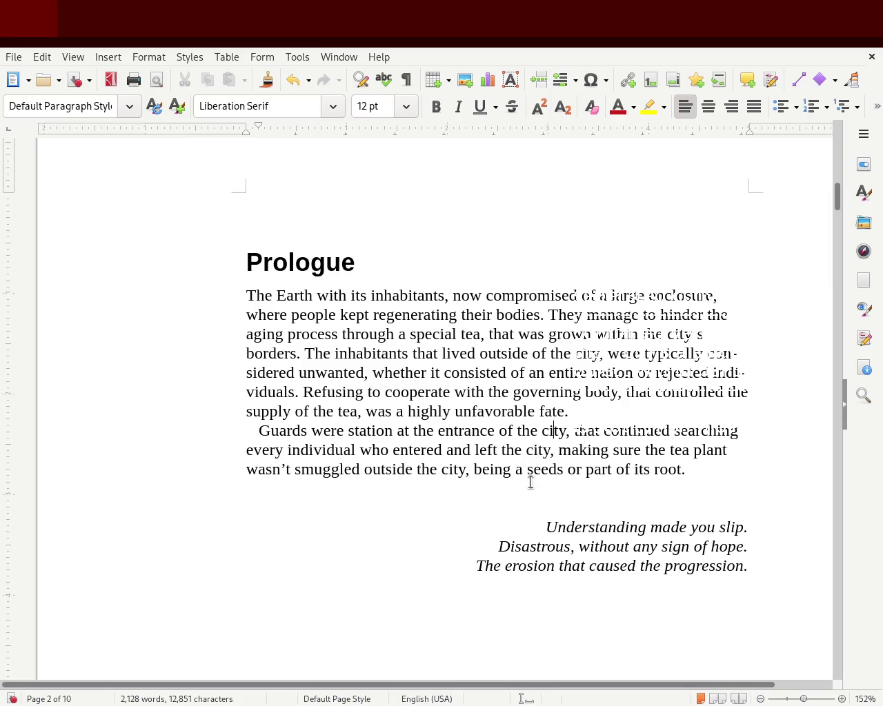
Save, then replace 'that' after 'city' with 'who endlessly'.
key(ctrl+s)
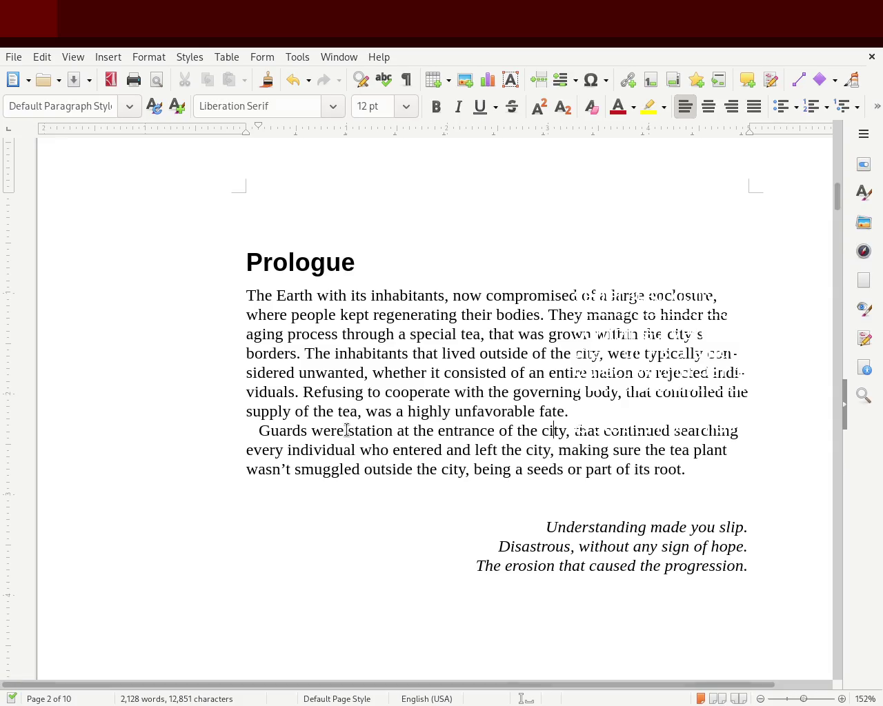
click(327, 376)
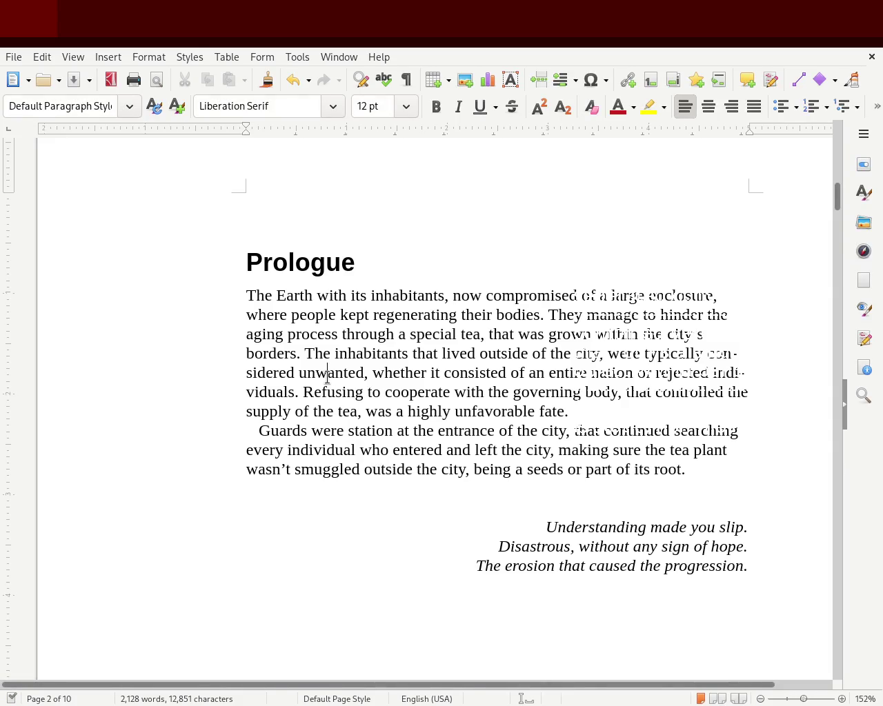
double_click(585, 430)
text(who)
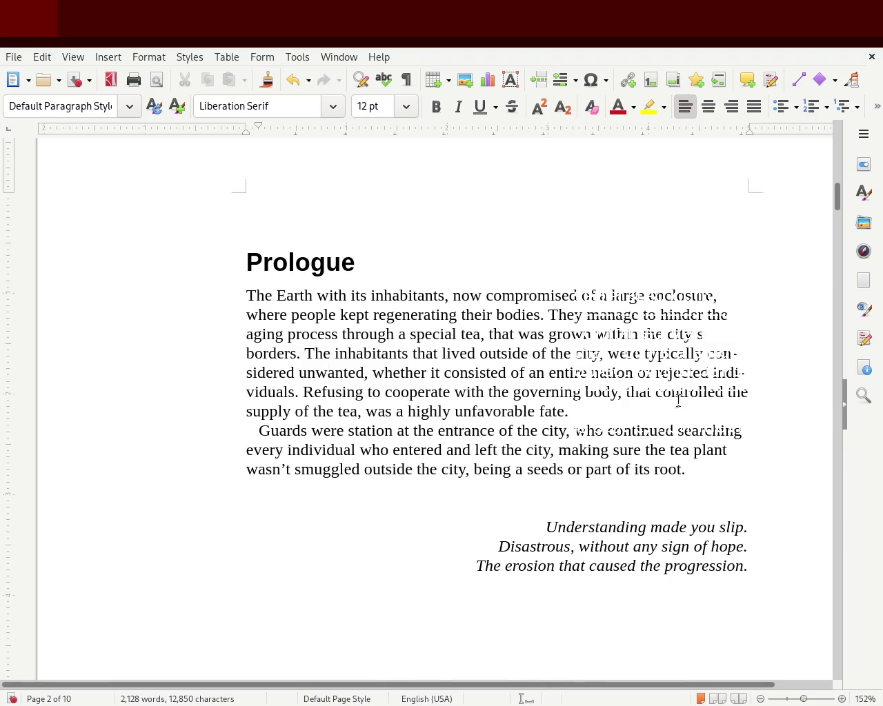
text( e )
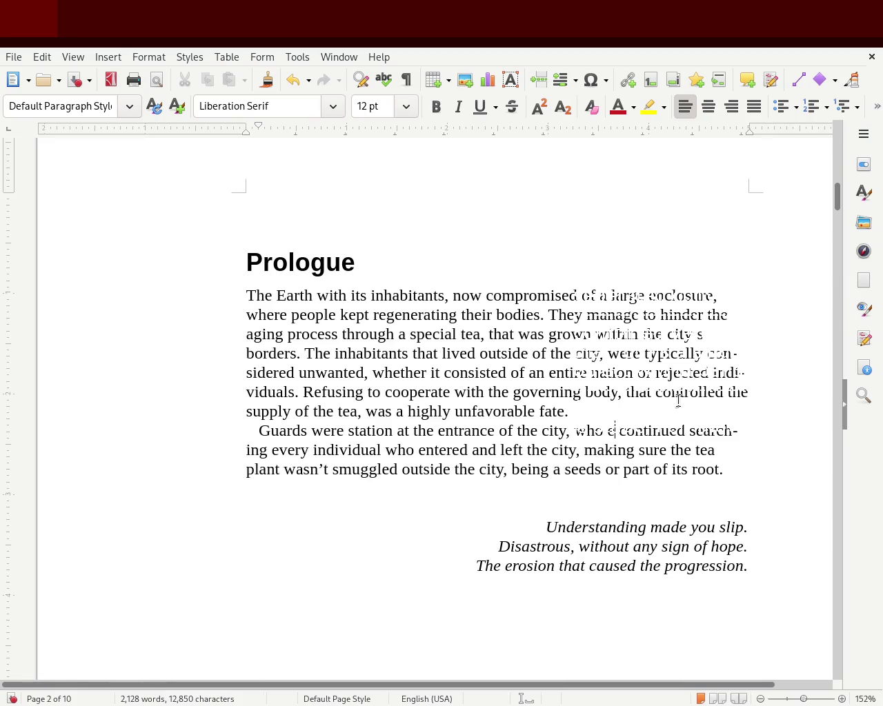
text(ndlessly)
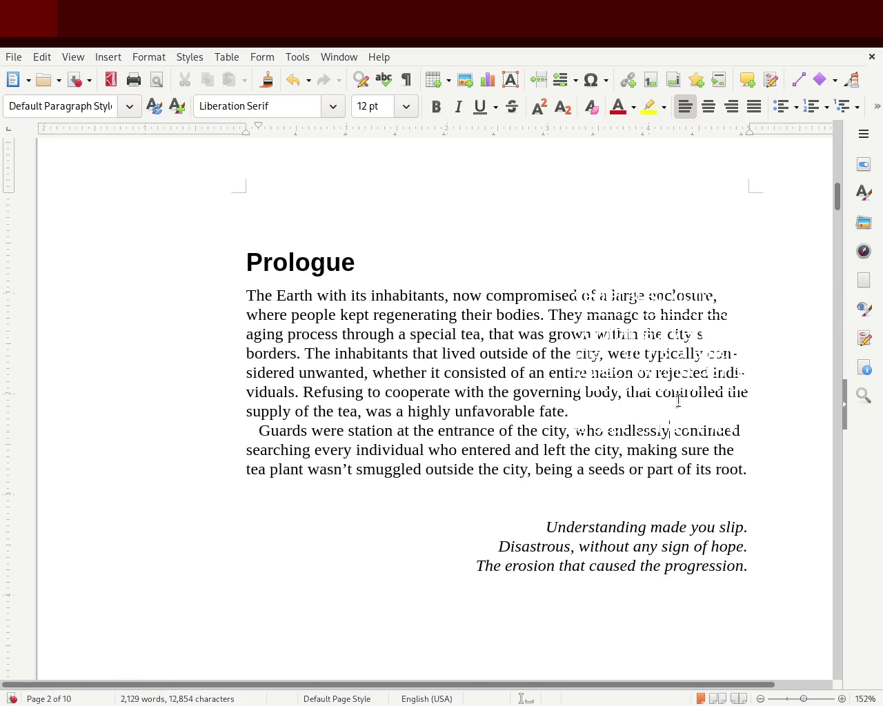
click(583, 450)
Delete the trailing 'being a seeds or part of its root' so the sentence ends at 'city.', and save.
double_click(254, 470)
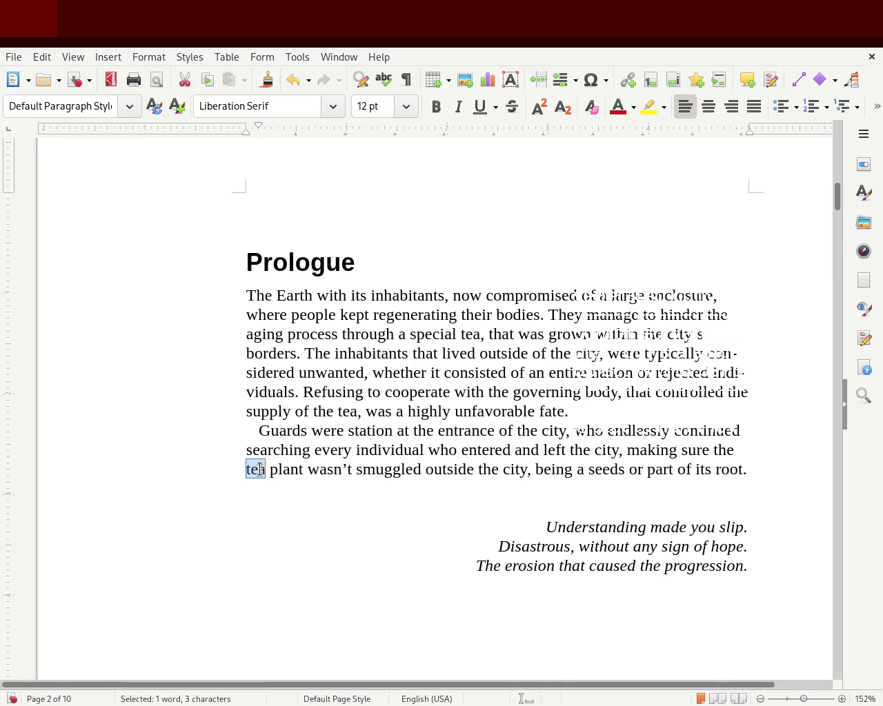
key(Right)
key(Right)
key(Right)
key(Right)
key(Left)
key(Left)
key(Left)
key(Up)
key(Right)
key(Right)
key(Right)
key(Right)
key(Right)
key(Right)
key(Right)
key(Right)
key(Right)
key(Right)
key(Right)
key(Right)
key(Right)
key(Right)
key(Right)
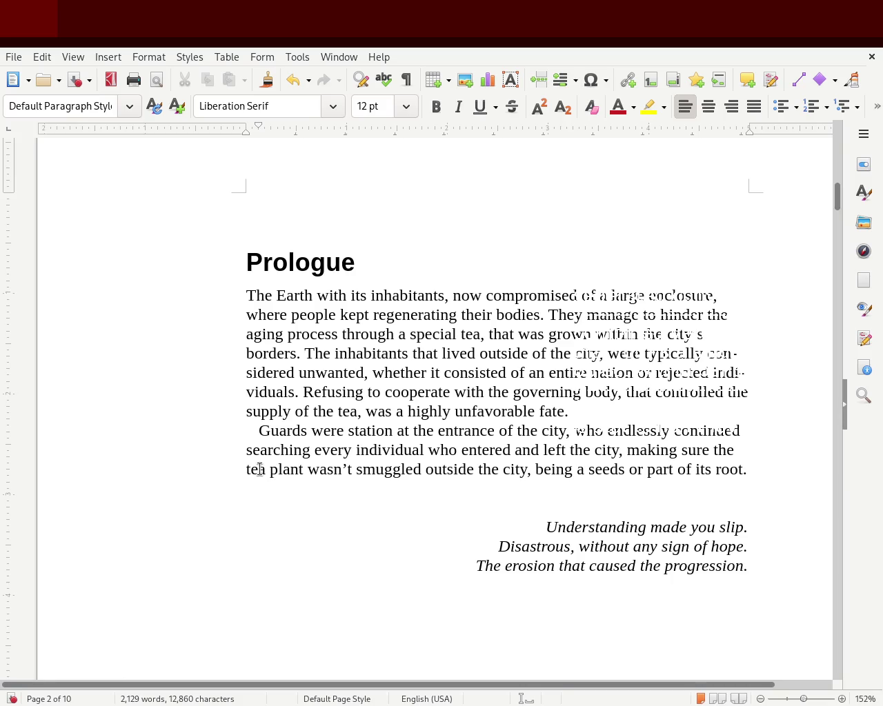
key(Delete)
key(Delete)
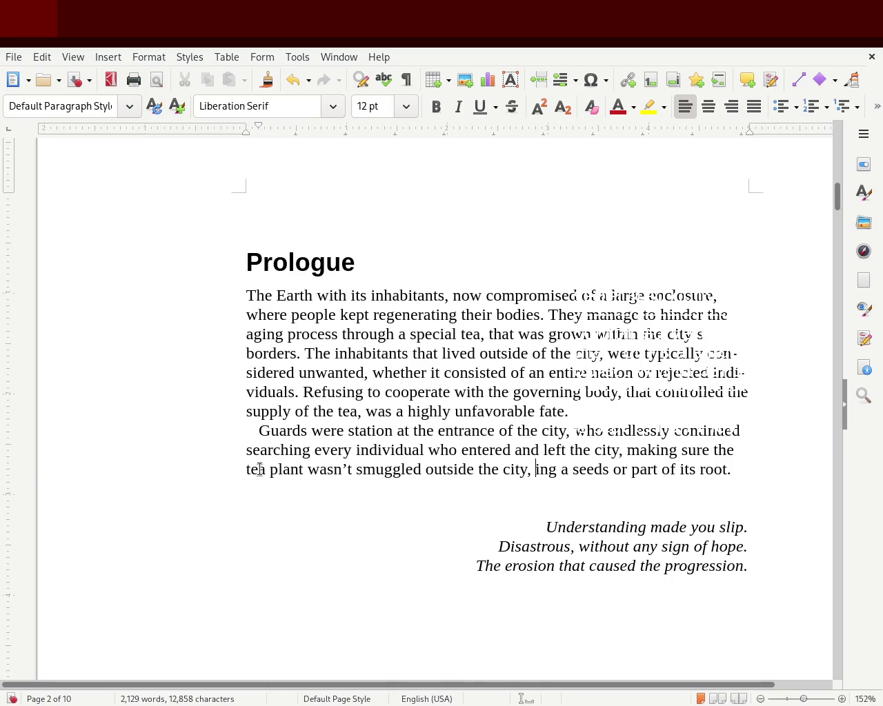
key(Left)
key(Left)
key(Left)
key(Left)
key(Left)
key(Left)
key(Left)
key(Left)
key(Left)
key(Left)
key(Left)
key(Left)
drag(536, 470, 724, 475)
key(BackSpace)
key(BackSpace)
key(BackSpace)
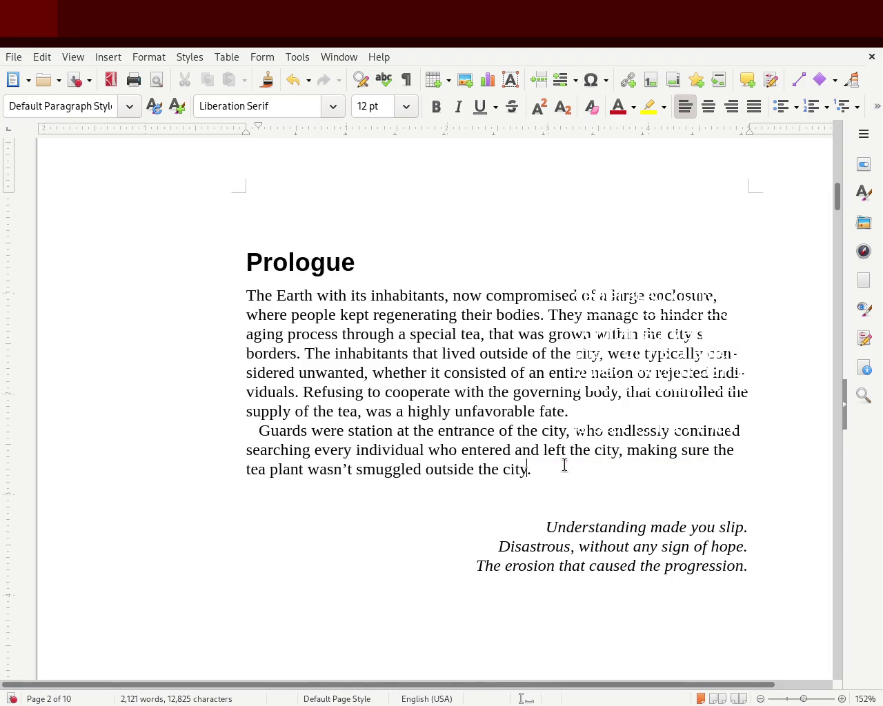
key(ctrl+s)
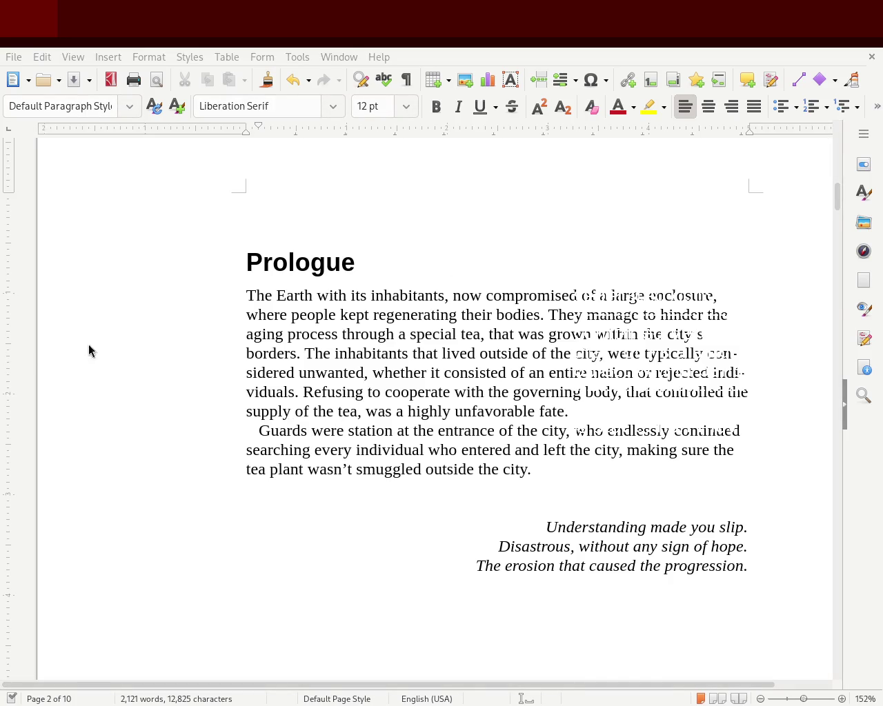
click(807, 697)
Zoom the page to 193% and reposition the Writer window.
drag(552, 685, 679, 685)
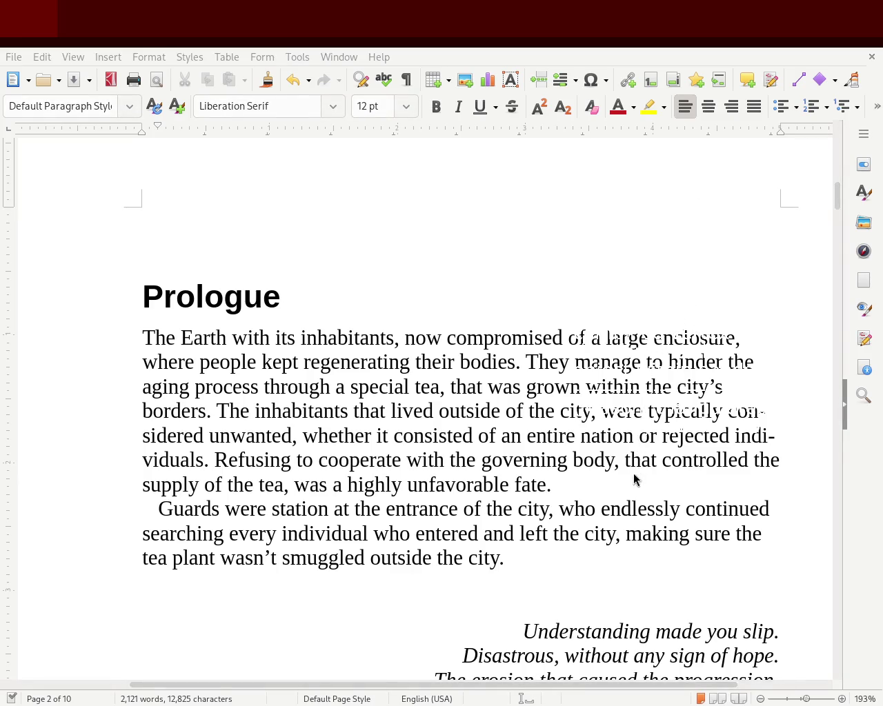
drag(495, 358, 543, 358)
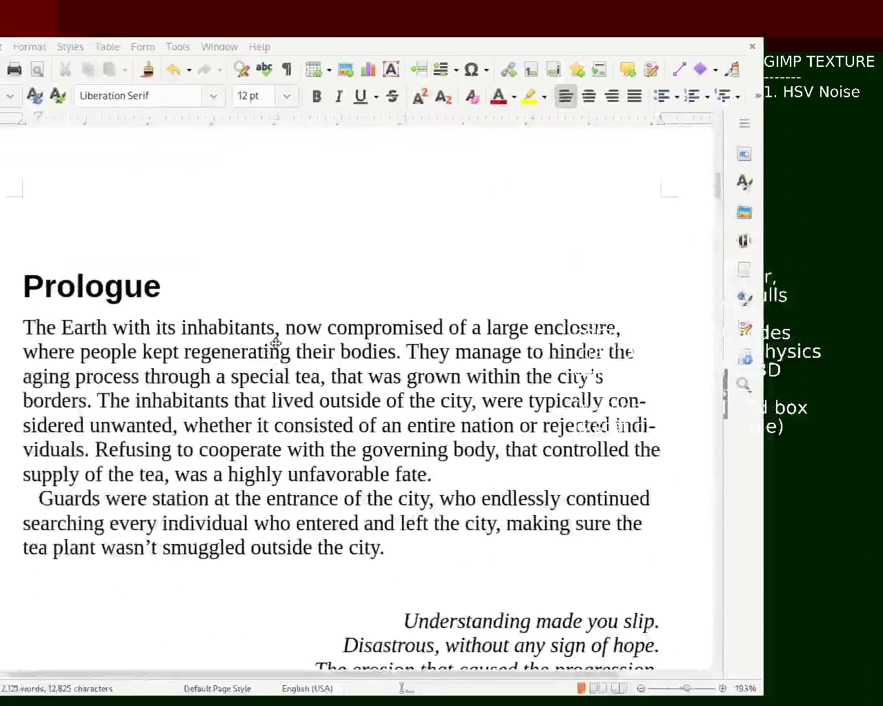
drag(543, 358, 553, 333)
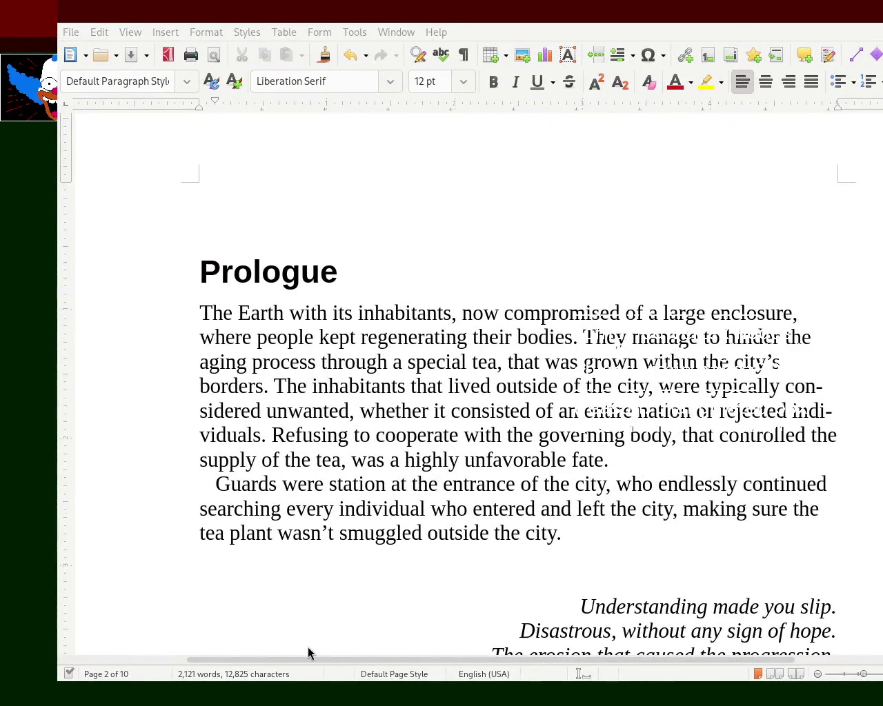
drag(440, 372, 360, 405)
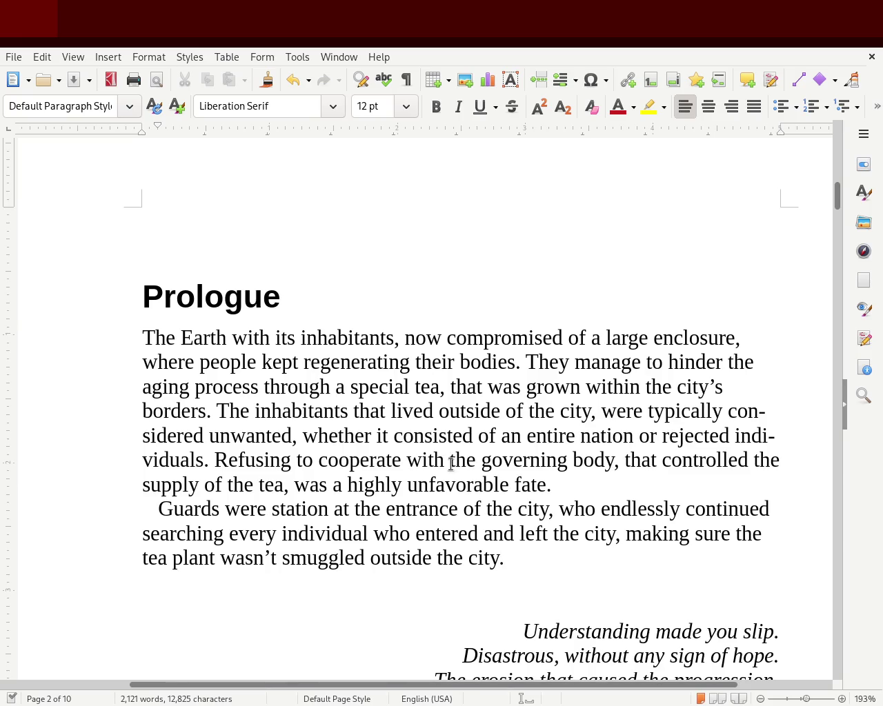
Insert 'city's' before 'governing' and add 'and' before 'fate'.
click(474, 460)
text(city's)
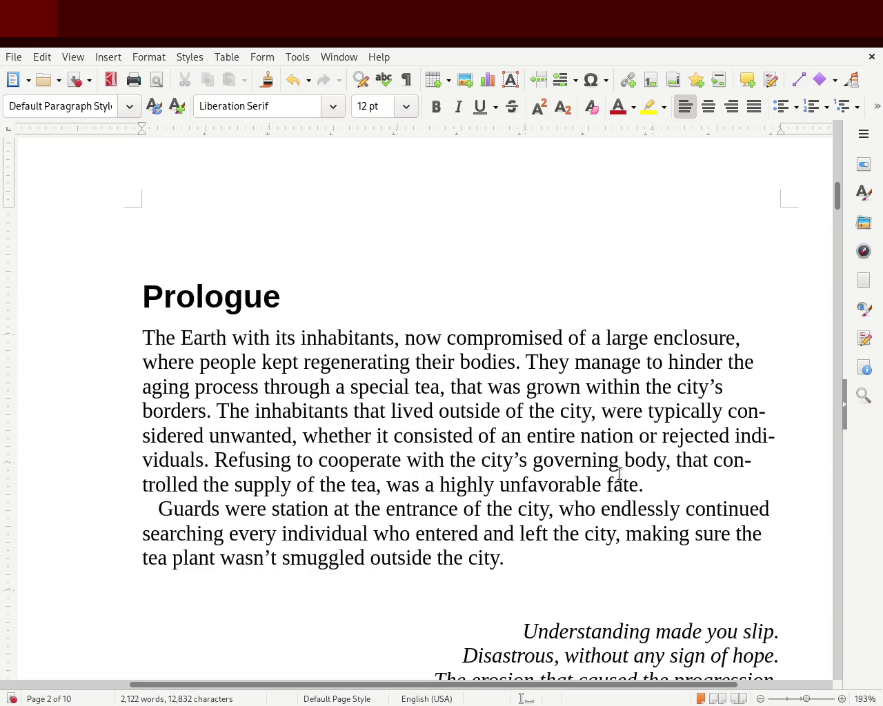
click(614, 486)
text(and)
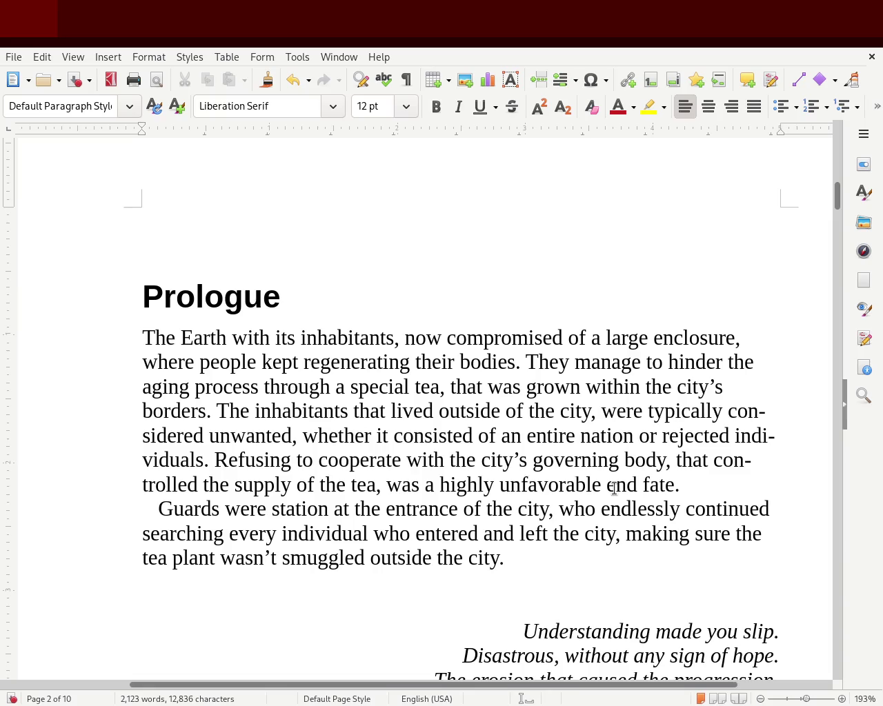
click(476, 256)
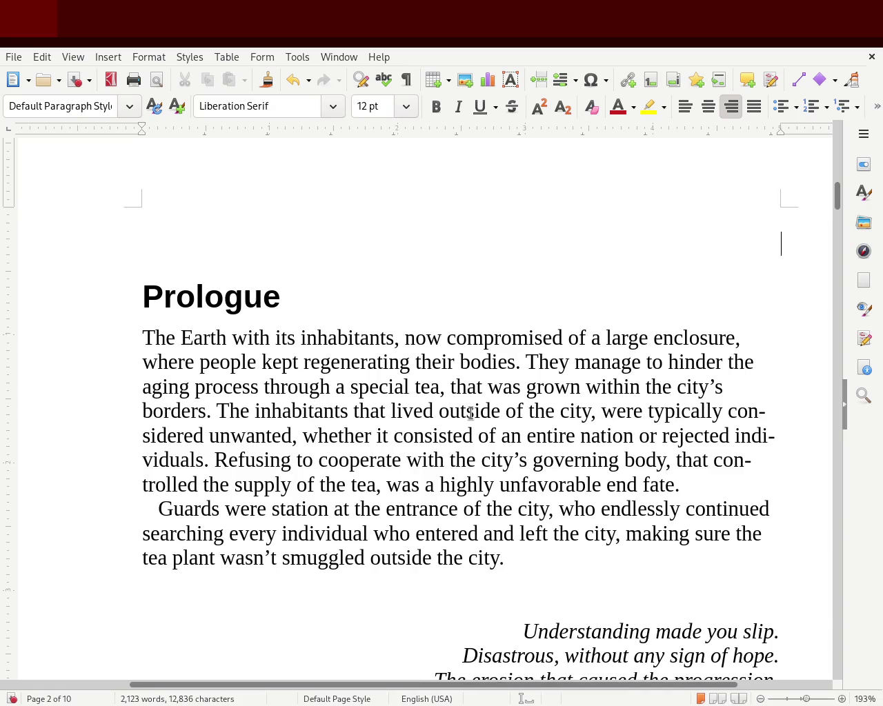
Change 'every individual' to 'individuals' and save the manuscript.
double_click(267, 535)
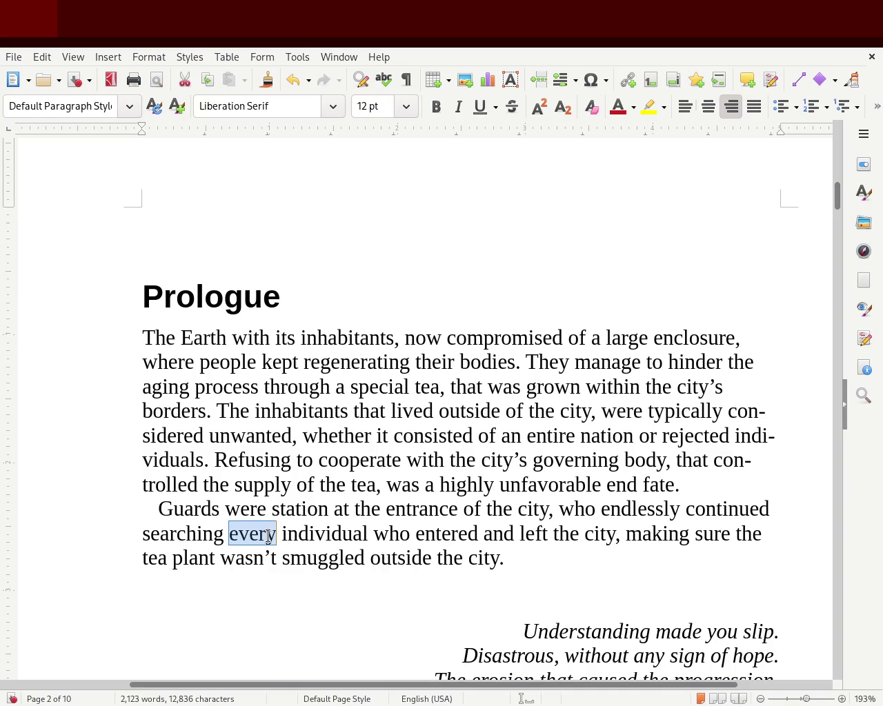
key(BackSpace)
key(BackSpace)
click(316, 534)
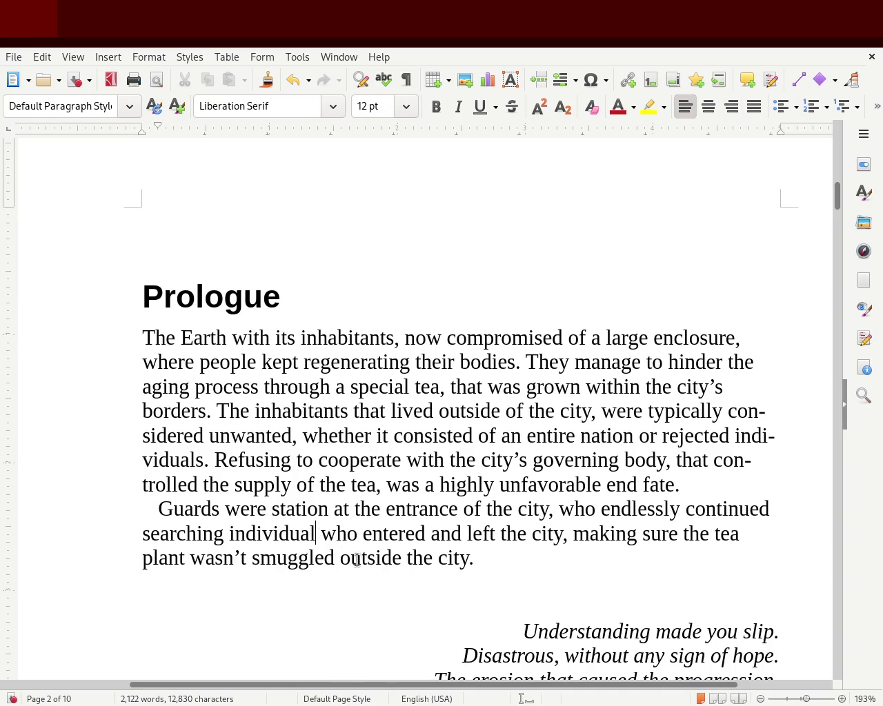
text(s)
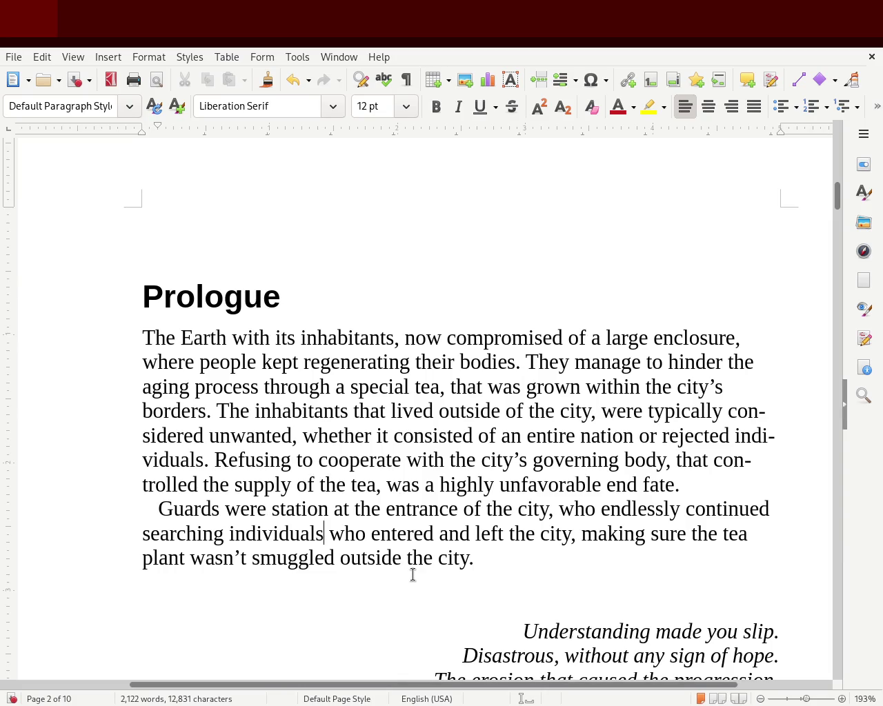
key(ctrl+s)
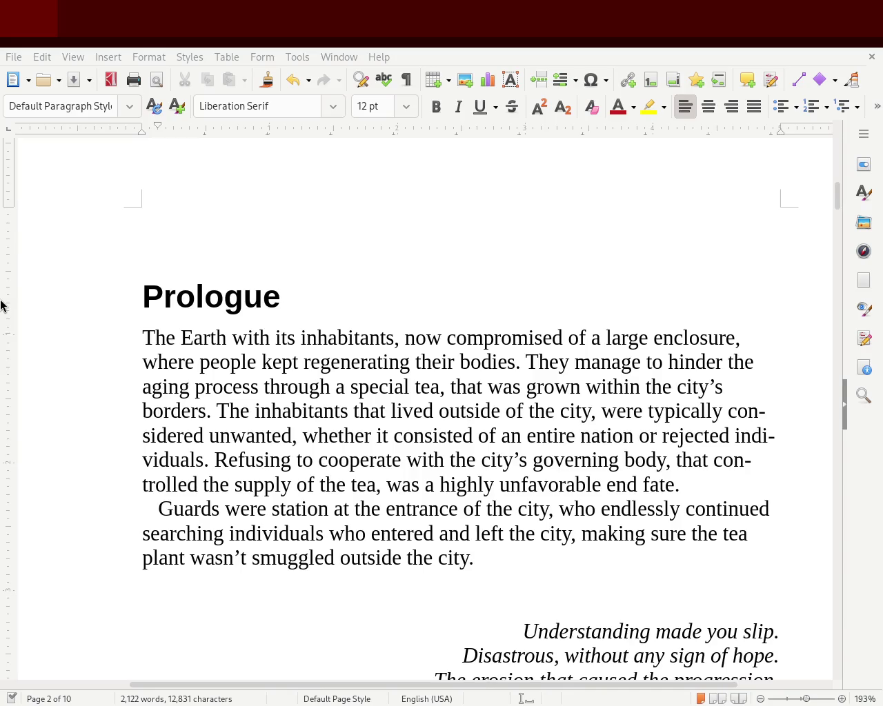
Replace 'tea' with 'nor its seed,' and change 'wasn't' to 'was' in the Guards paragraph.
double_click(740, 538)
key(Delete)
key(Right)
key(Right)
key(Right)
key(Right)
key(Right)
key(Right)
text(nore its seed)
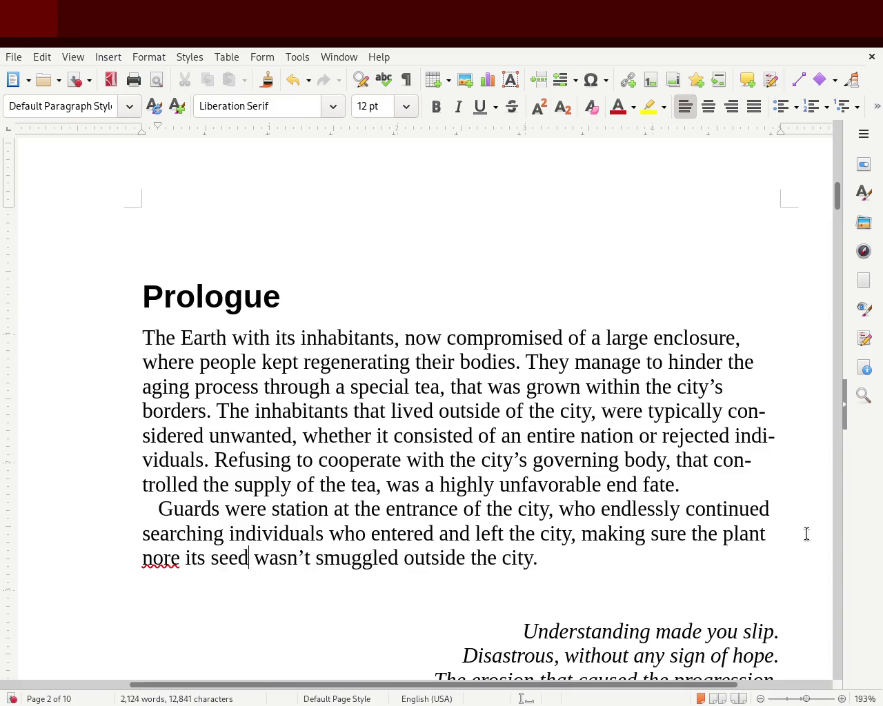
text(,)
key(Right)
key(Right)
key(Right)
key(Right)
key(Left)
key(Delete)
key(Delete)
key(Delete)
key(Left)
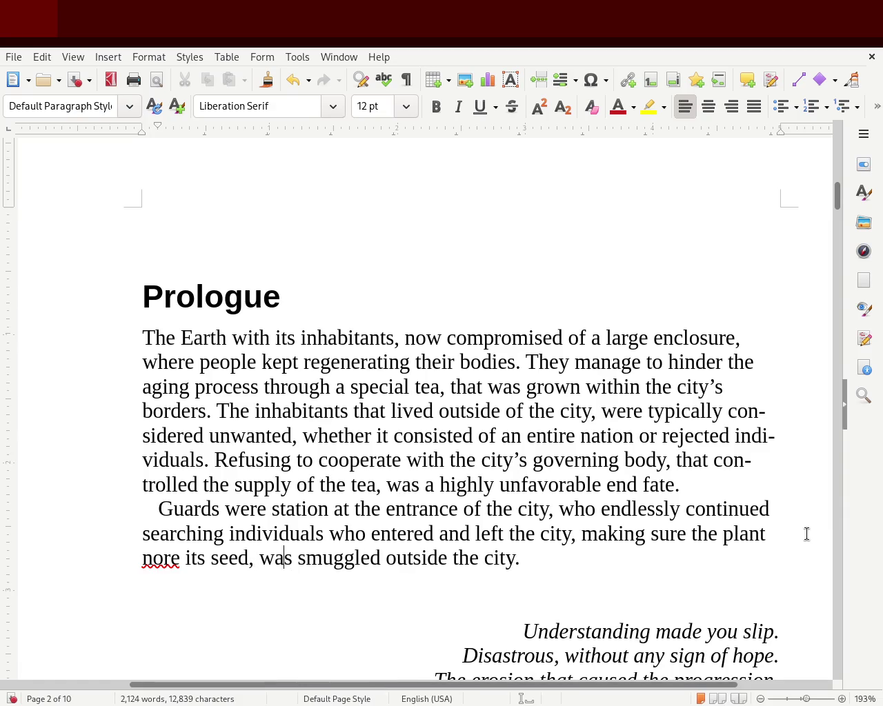
click(169, 557)
key(Delete)
Save the document and return the cursor to just after 'city.'.
click(345, 484)
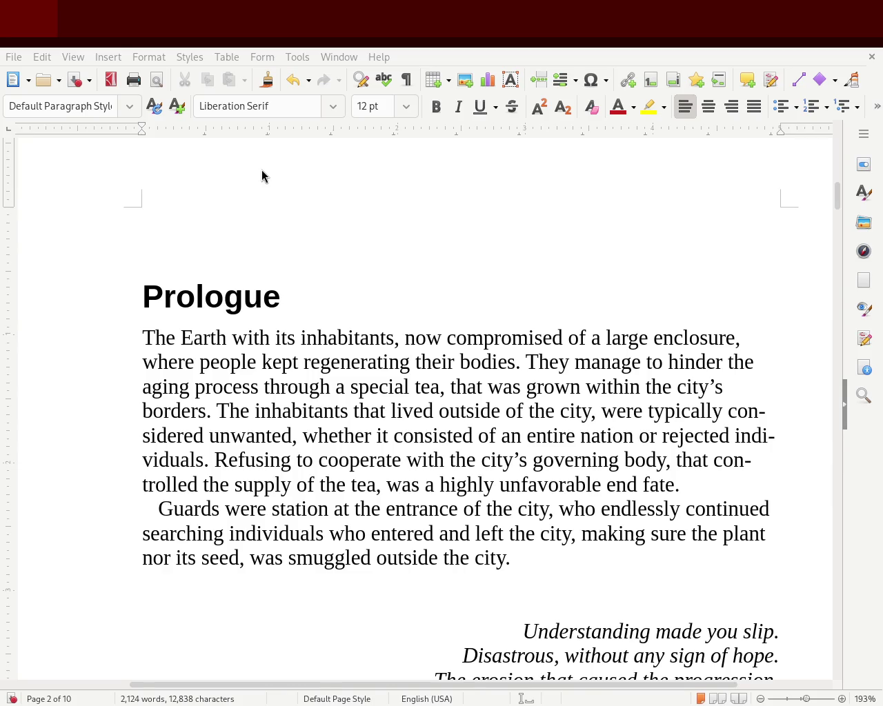
key(ctrl+s)
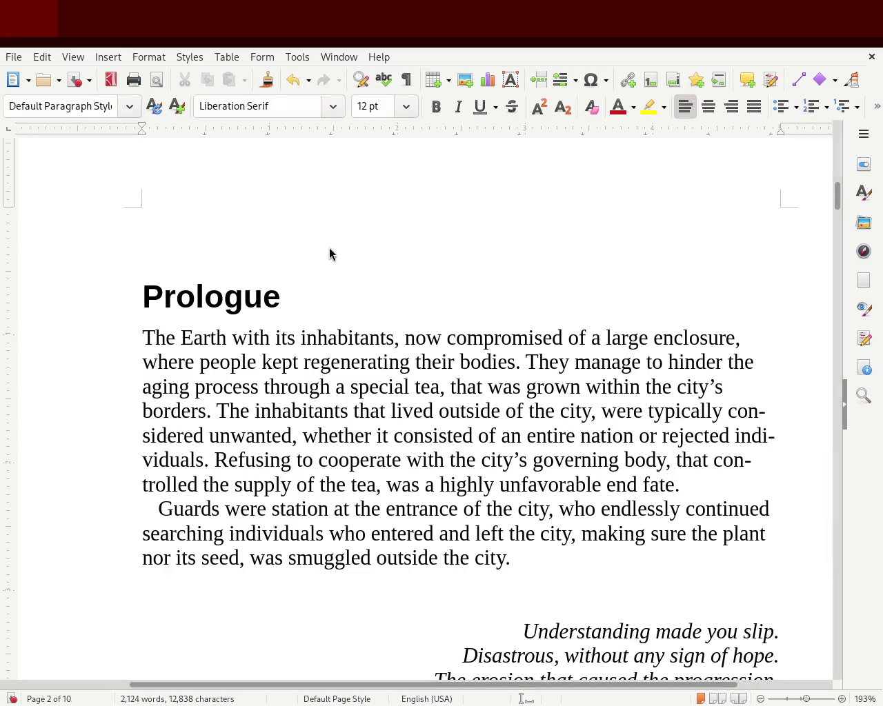
click(523, 578)
click(528, 564)
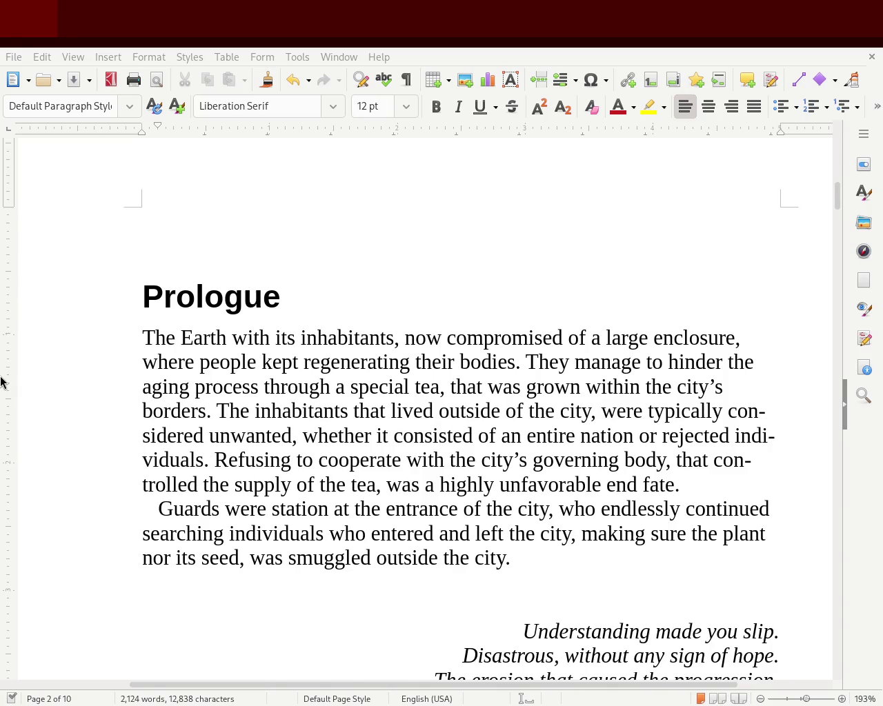
click(162, 246)
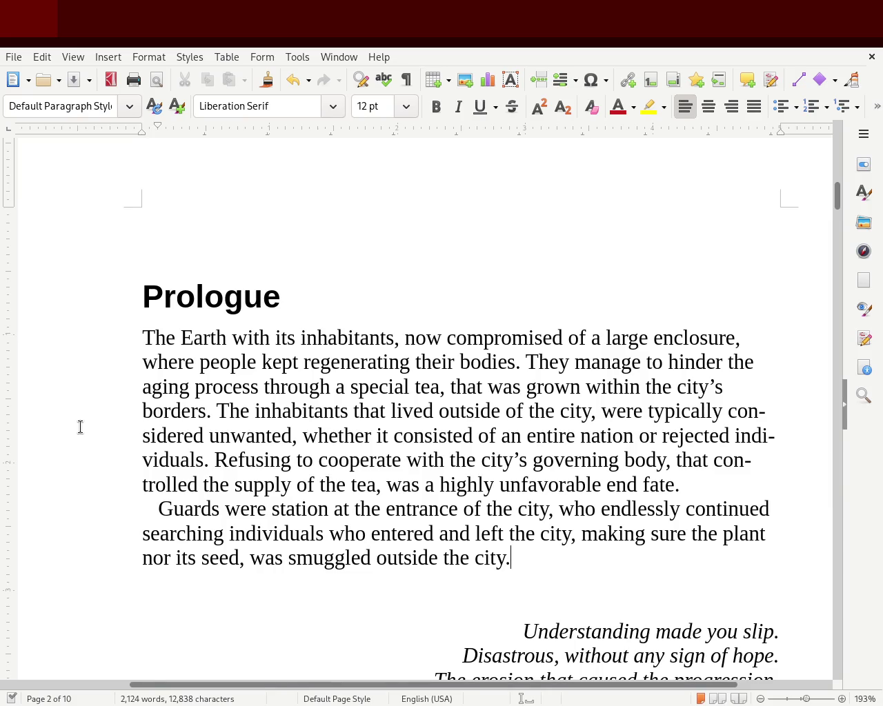
Replace 'end' with 'fate' so the first paragraph ends 'highly unfavorable fate.'.
double_click(604, 484)
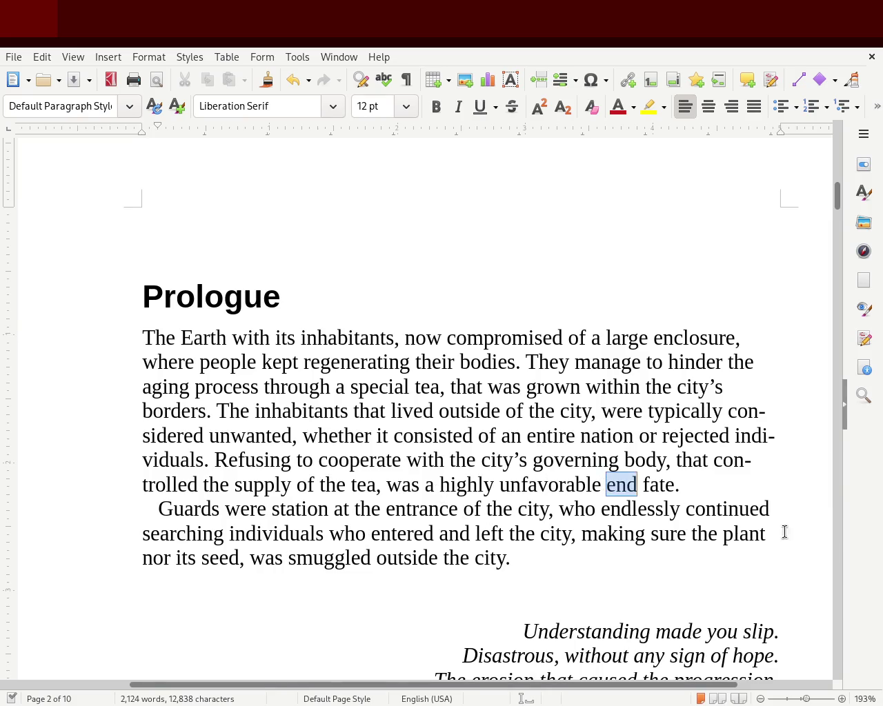
key(Delete)
key(Delete)
key(Delete)
key(Delete)
key(Delete)
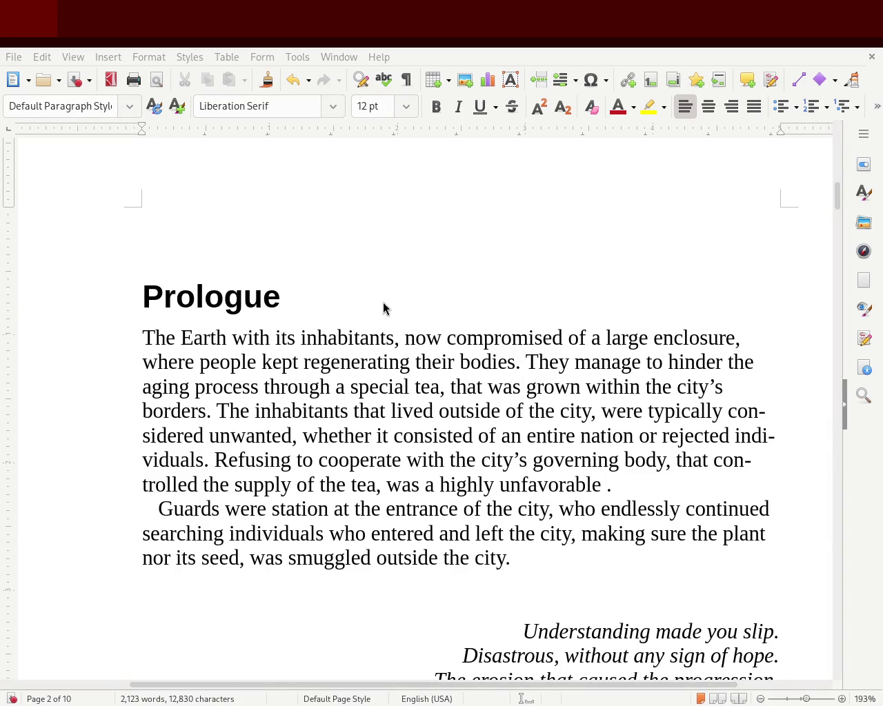
text(fate)
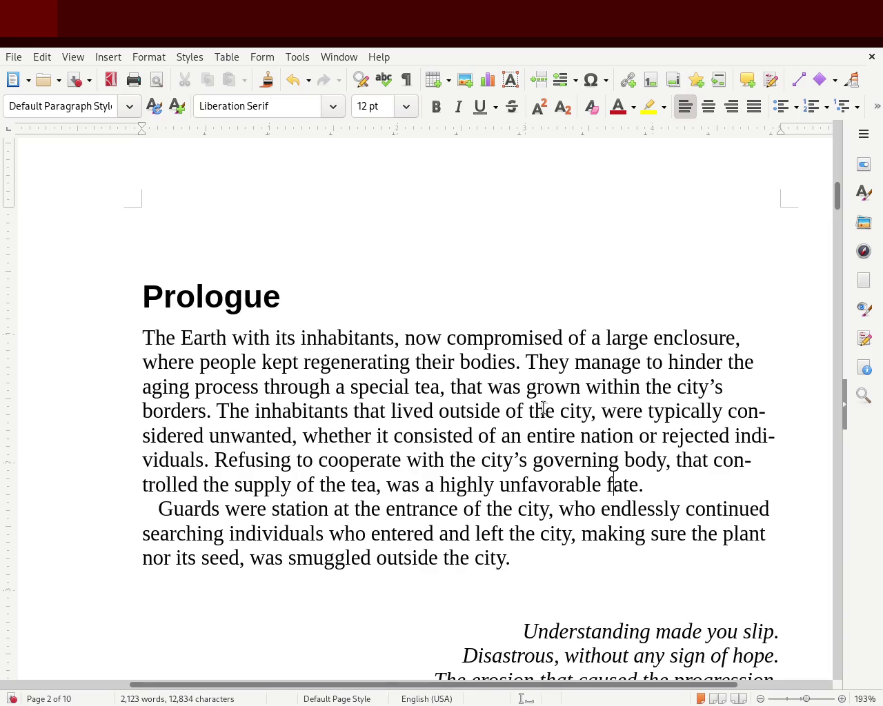
text(s)
key(BackSpace)
Try a comma after 'plant', remove it again, and save the document.
click(767, 535)
text(,)
key(BackSpace)
key(ctrl+s)
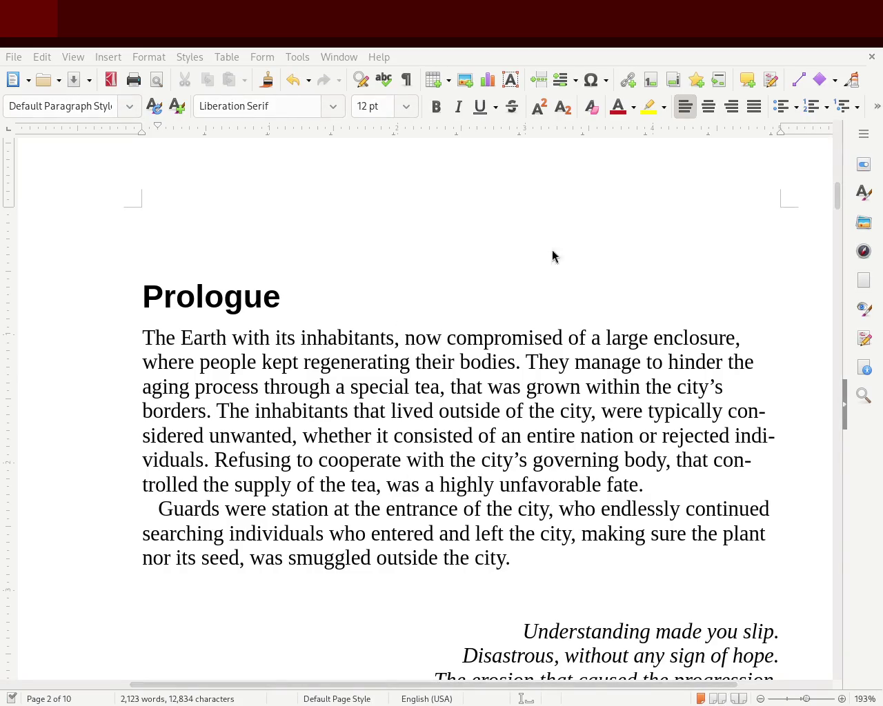
scroll(839, 195, up, 3)
drag(839, 196, 825, 209)
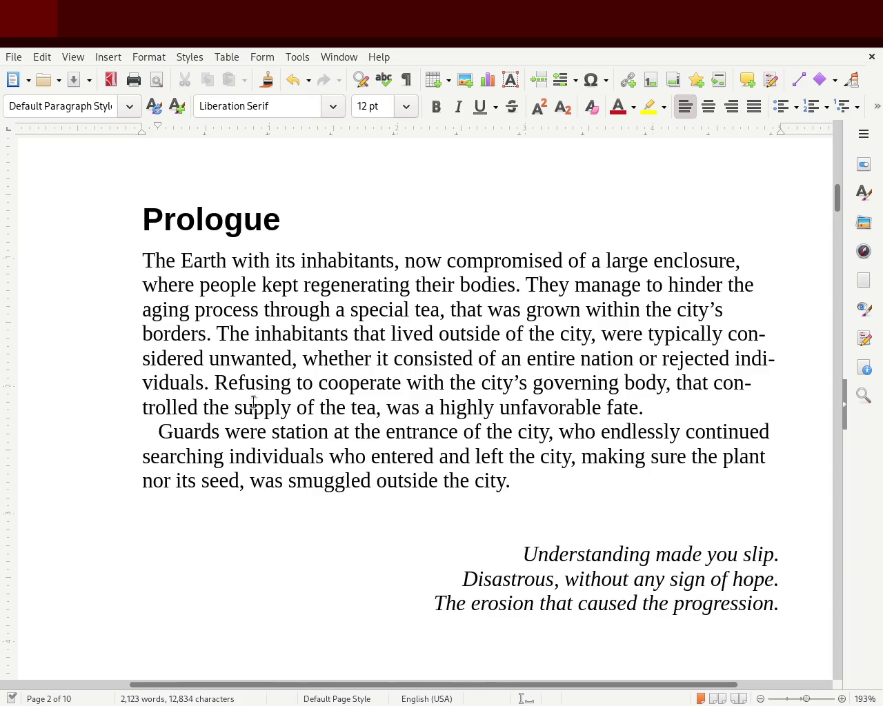
click(225, 334)
key(Return)
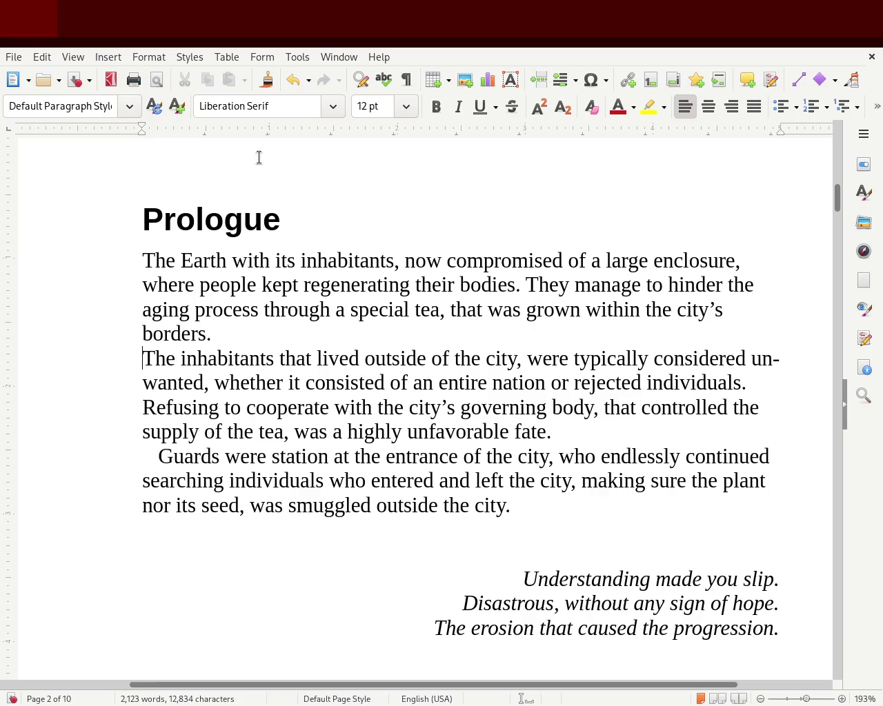
drag(151, 127, 151, 128)
click(64, 261)
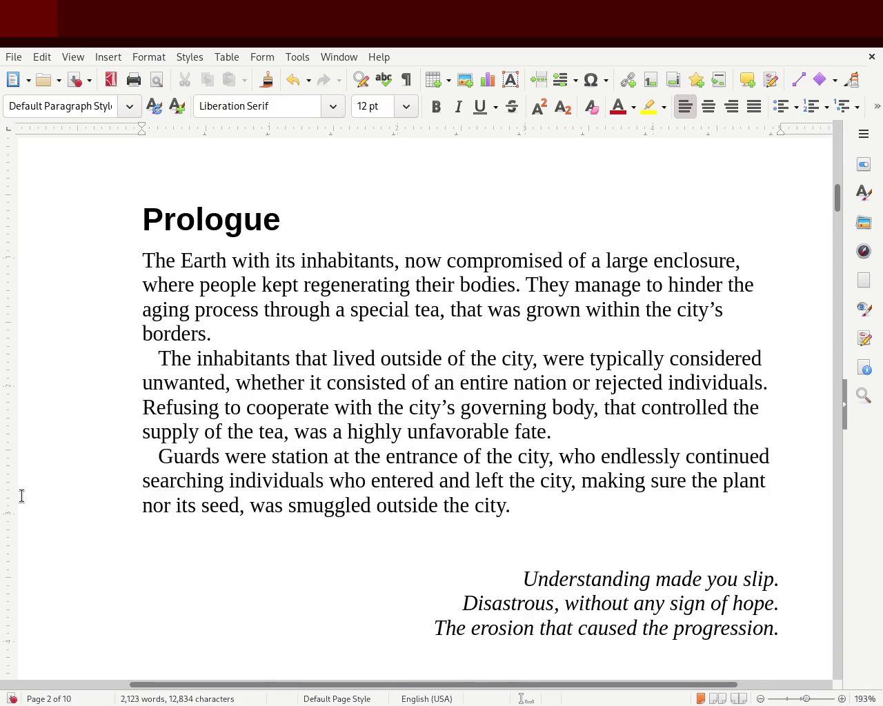
key(ctrl+z)
key(ctrl+z)
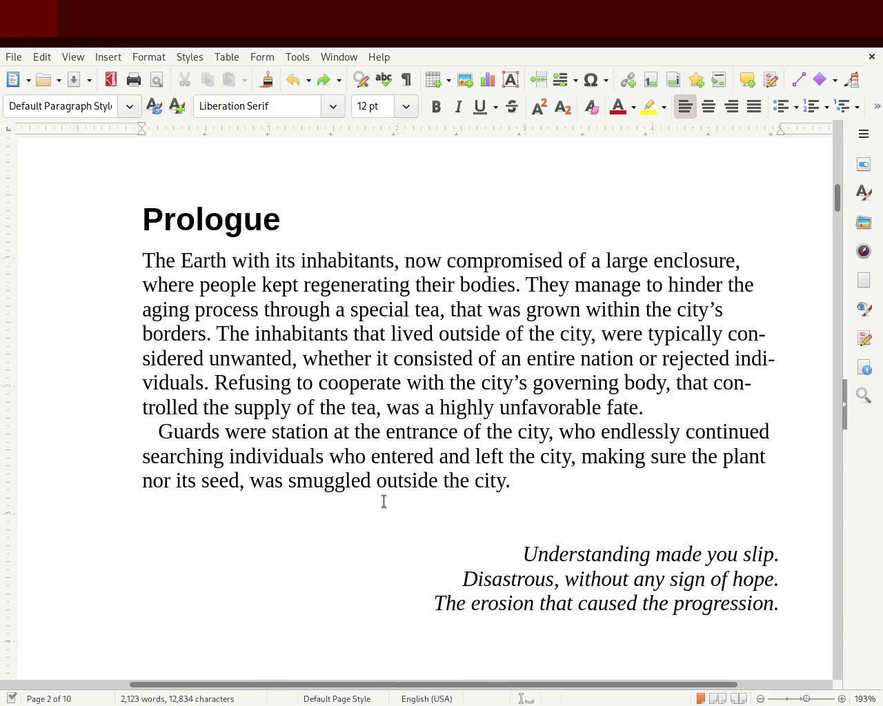
key(ctrl+s)
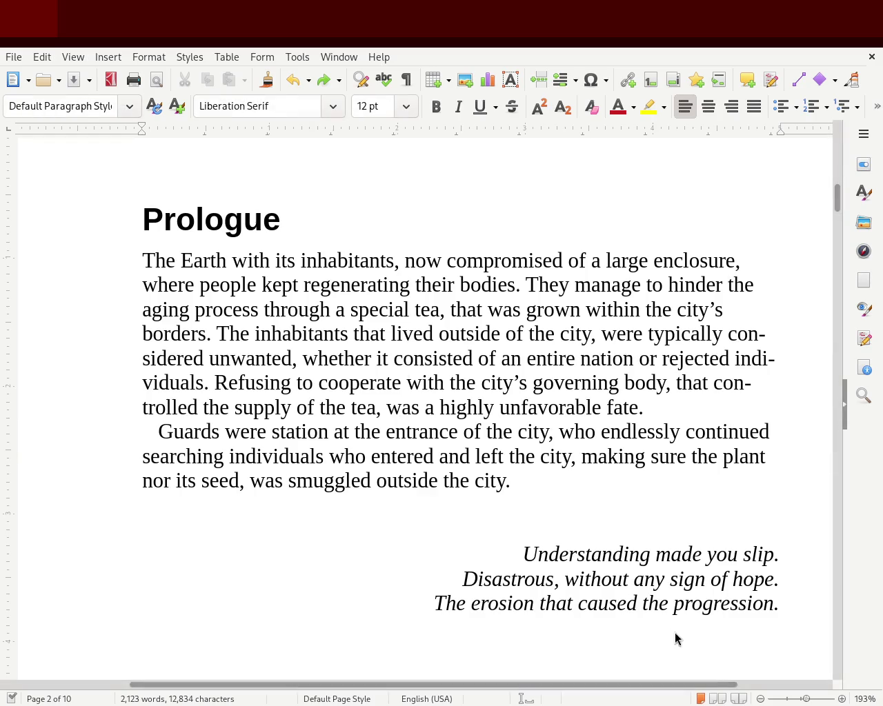
Change 'fate' to 'situation' and 'entrance' to 'entrances', then save the document.
double_click(622, 408)
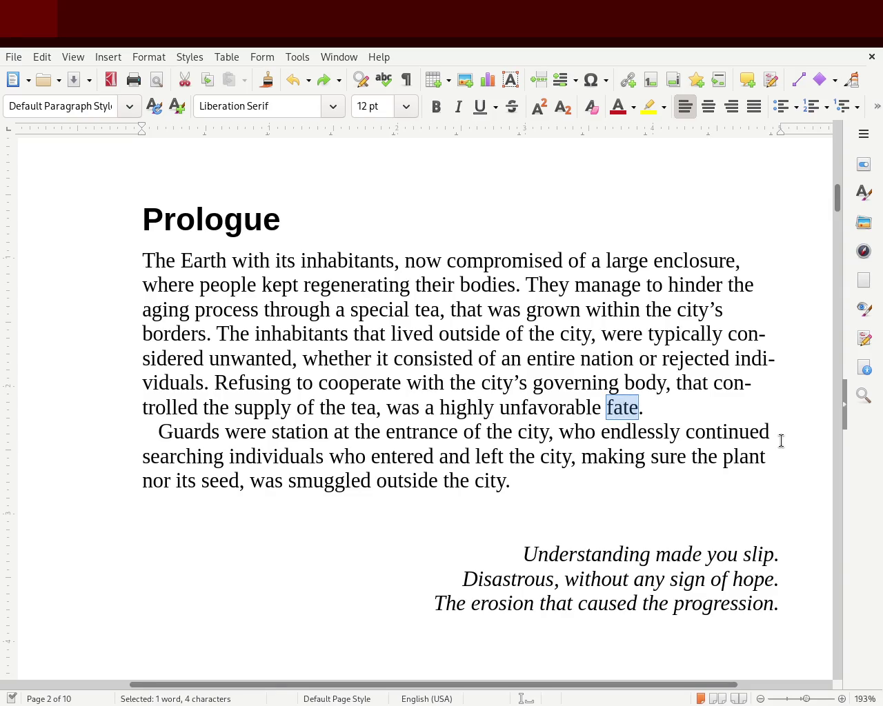
text(situation)
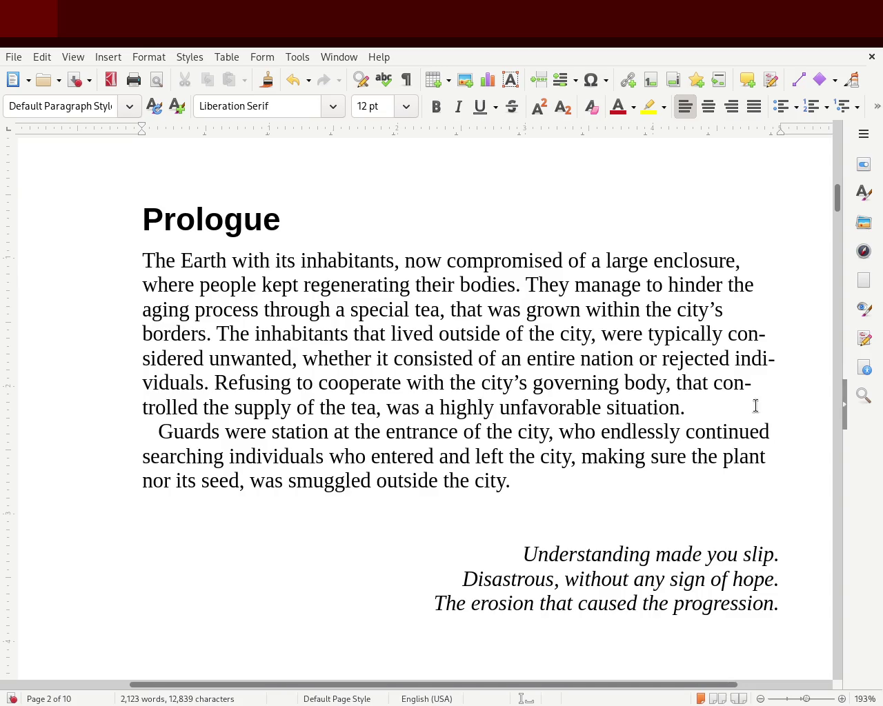
click(457, 431)
text(s)
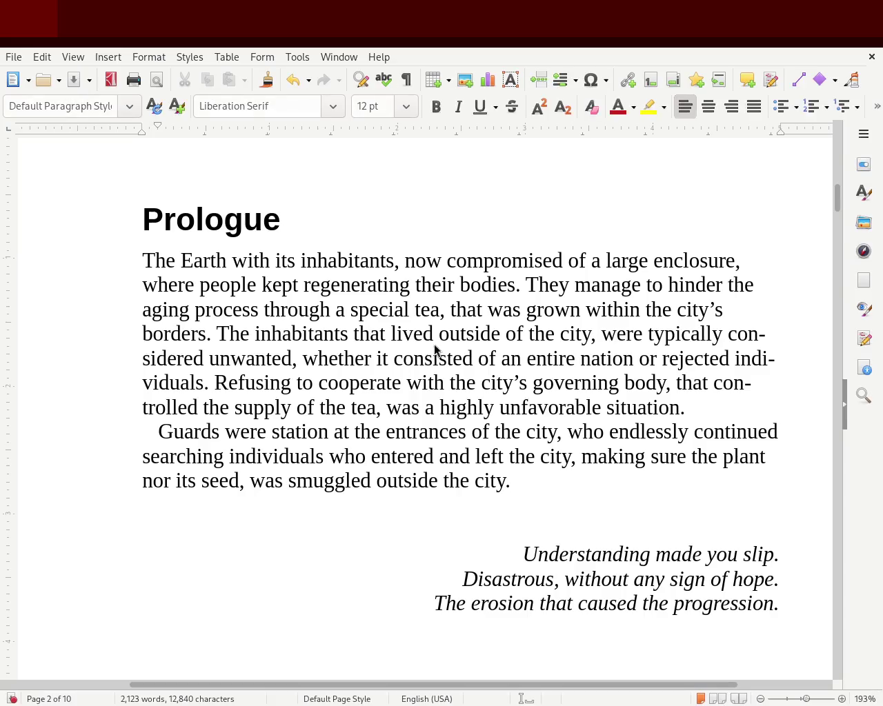
key(ctrl+s)
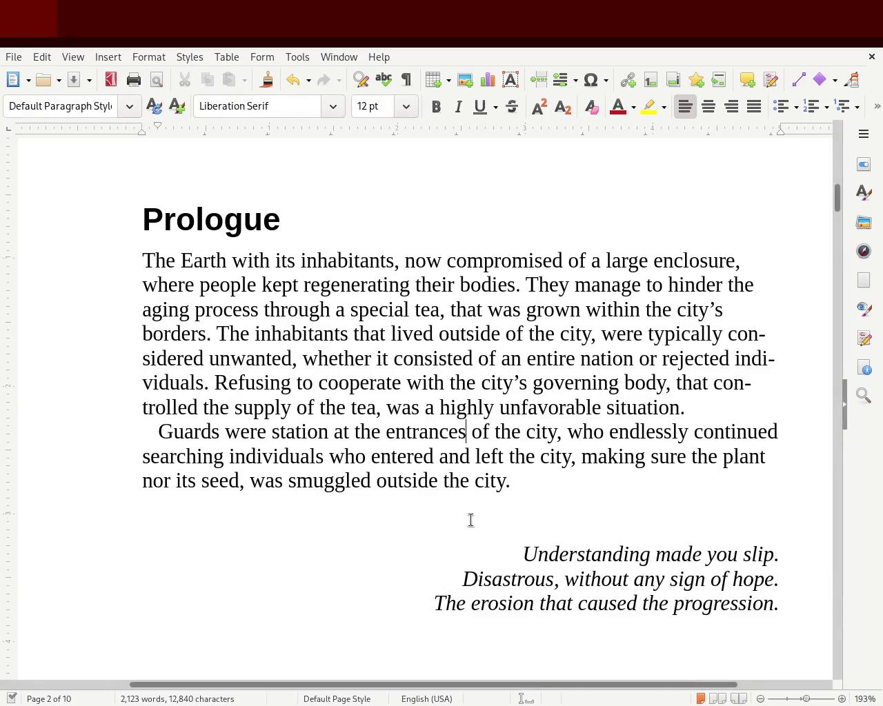
drag(509, 481, 142, 260)
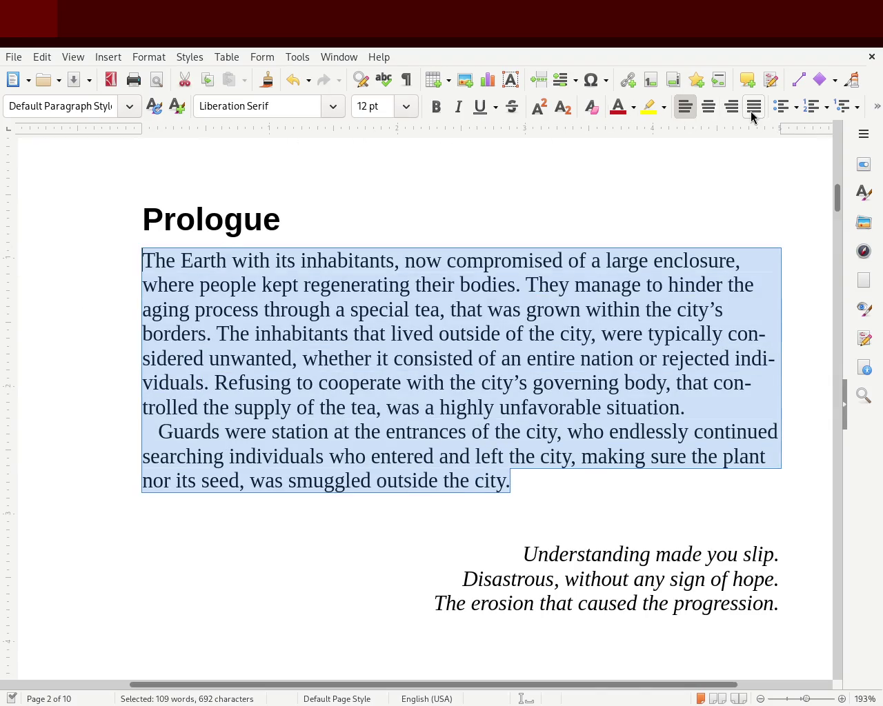
Apply Justified alignment to the two selected Prologue paragraphs, then place the cursor below them.
click(754, 109)
click(161, 221)
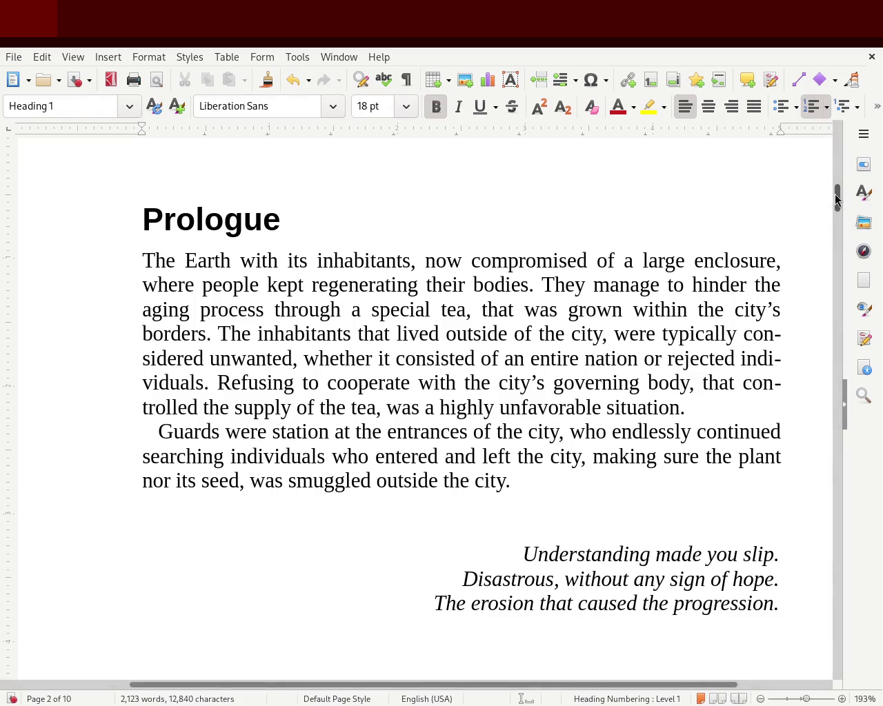
mouse_move(837, 198)
mouse_down()
mouse_move(843, 131)
mouse_move(855, 140)
mouse_move(845, 202)
mouse_up()
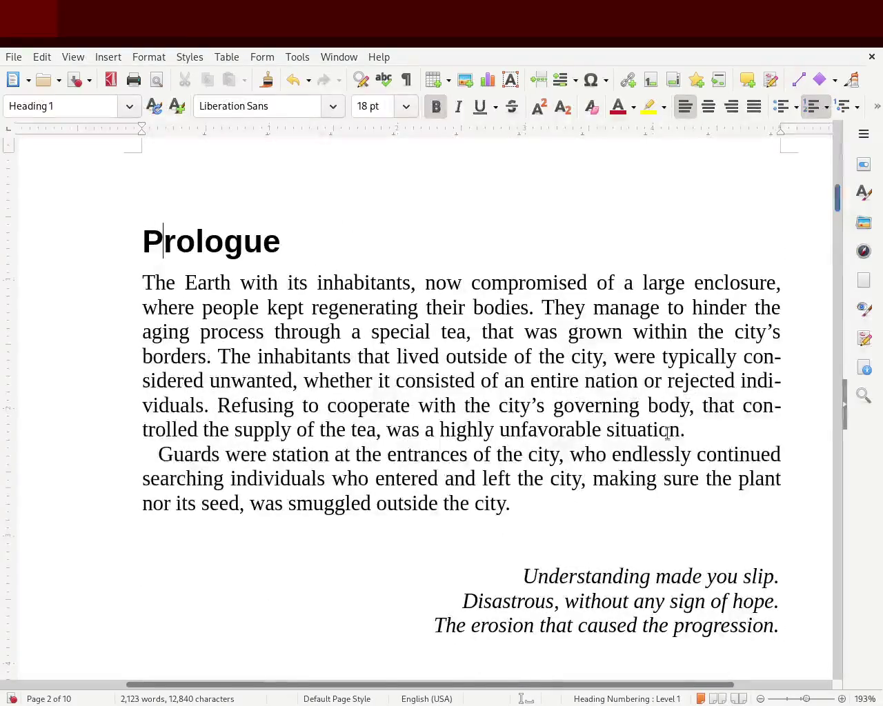
click(534, 524)
Start a new paragraph: 'Though it didn't mean that people from within the city never got out, quite the contrary,'.
click(583, 504)
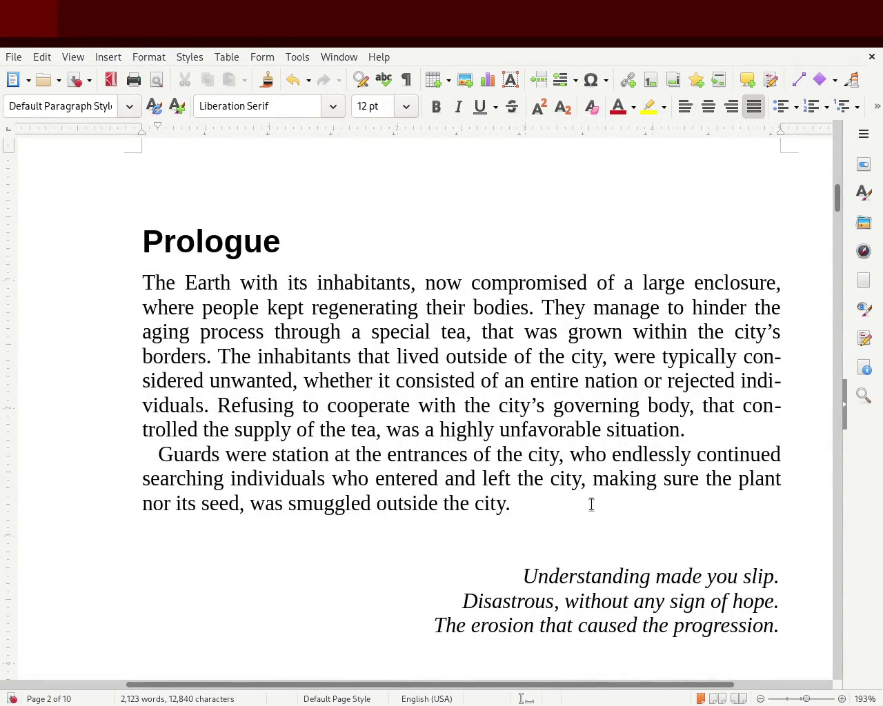
key(Return)
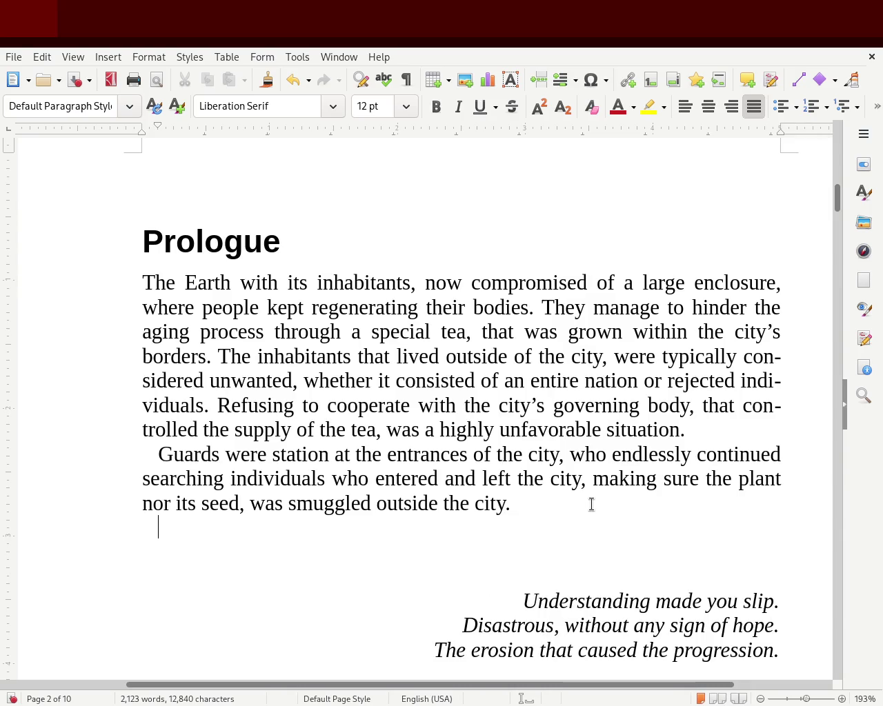
text(Though)
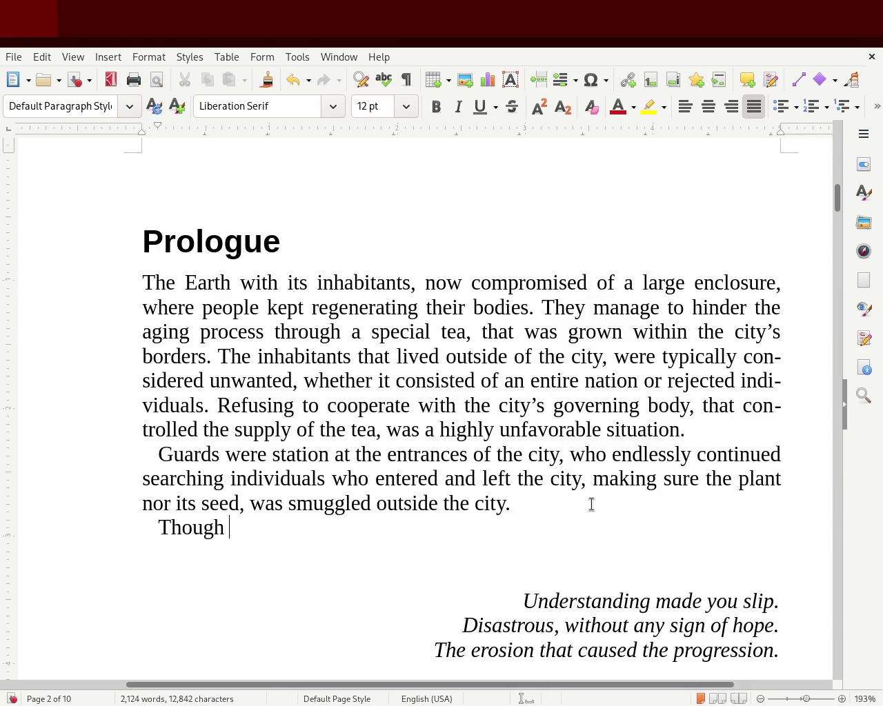
text( it didn't mean that people fo)
key(BackSpace)
text(rom wi)
key(BackSpace)
key(BackSpace)
text(within the city neveg)
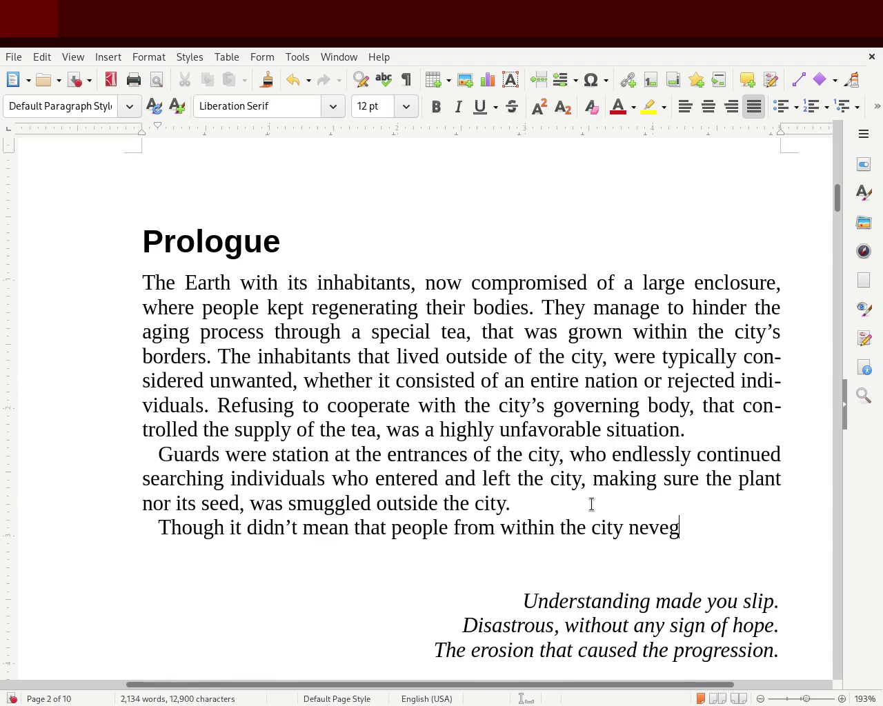
key(BackSpace)
text(r got out, quite the contrary,)
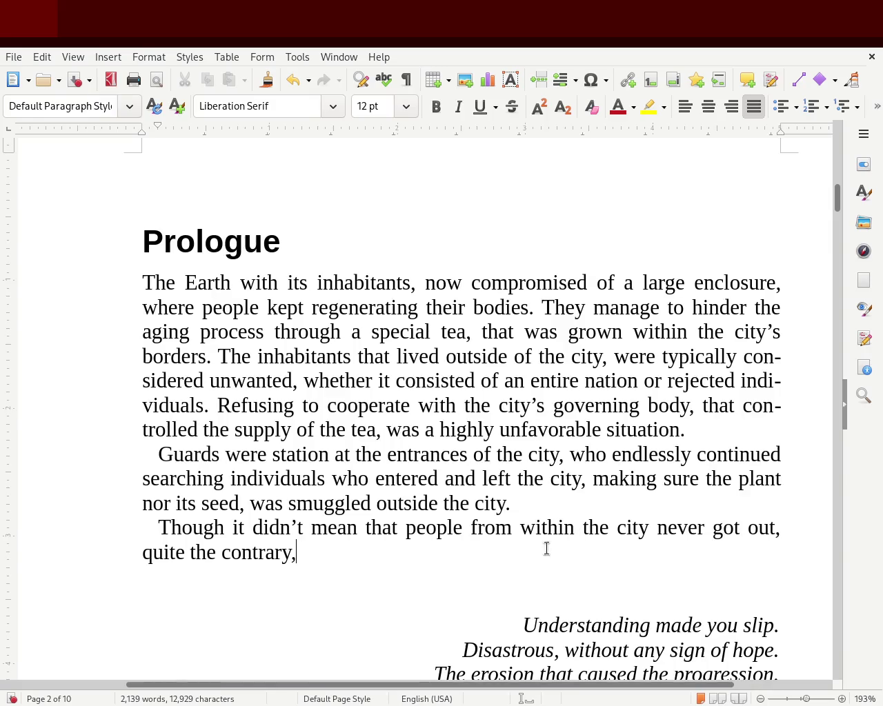
Change 'people' to 'the inhabitants' in the new paragraph.
double_click(445, 529)
text(inhabitants)
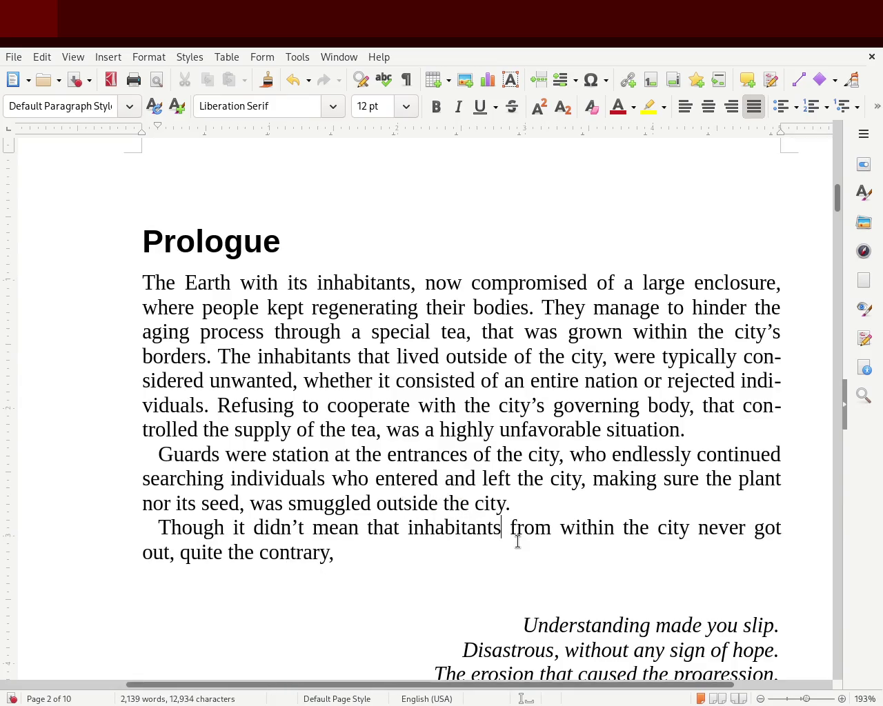
key(Delete)
key(Delete)
key(Delete)
key(Delete)
key(Delete)
key(Delete)
text(,)
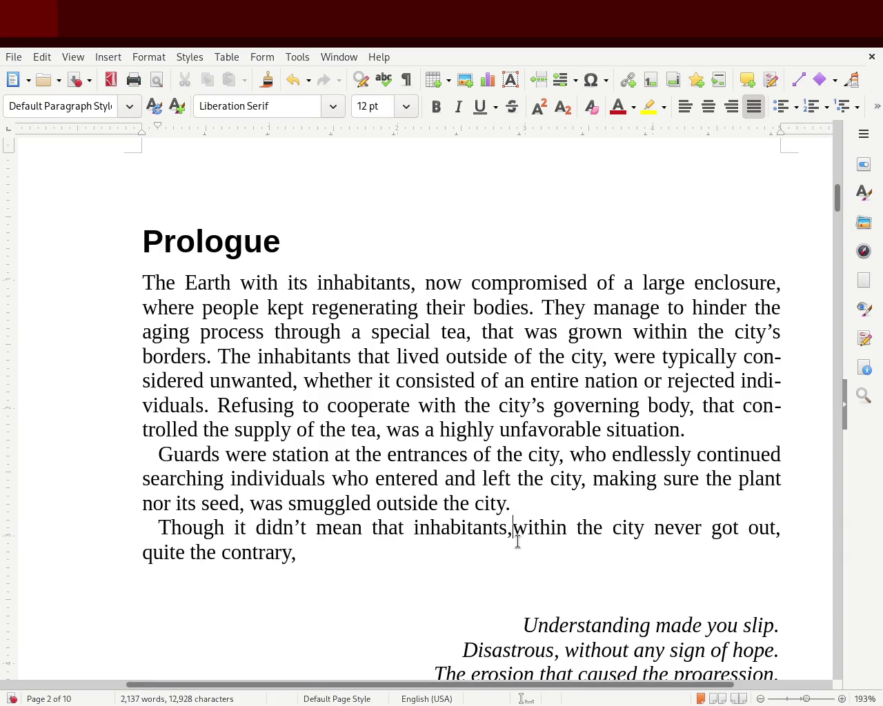
key(BackSpace)
key(Left)
key(Left)
key(Left)
key(Left)
text(the)
key(Right)
key(Right)
key(Right)
key(Right)
key(Right)
key(Right)
key(Right)
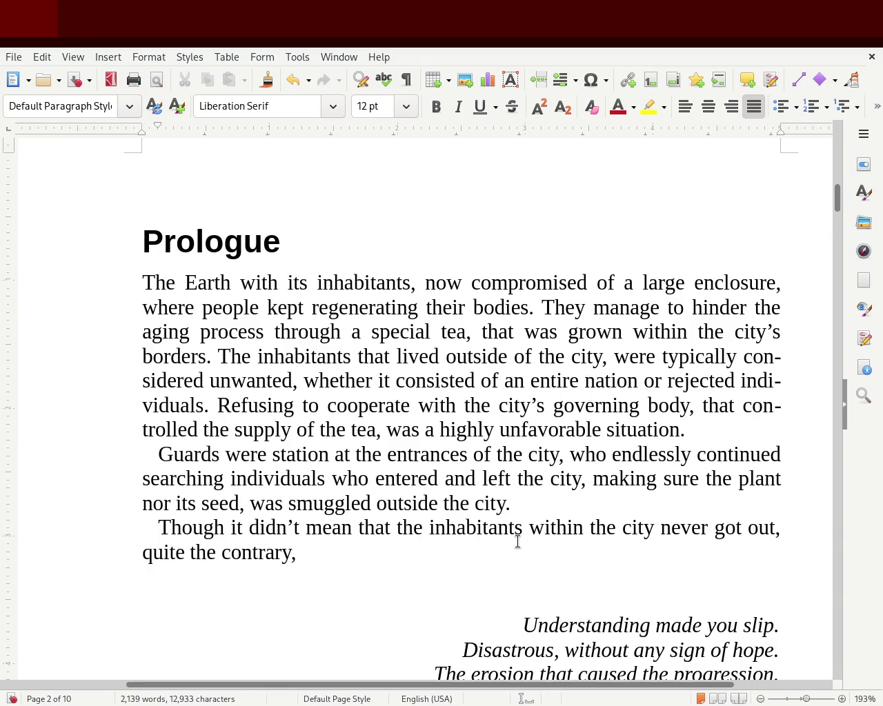
key(Right)
key(Right)
key(Right)
key(Right)
key(Right)
key(Right)
key(Right)
key(Right)
key(Right)
key(Right)
key(Right)
key(Right)
key(Right)
text(the)
key(BackSpace)
key(BackSpace)
key(BackSpace)
Continue the sentence with a rough draft of 'Because of the tea, the brilliant minds were able to live indefinitely,'.
text(becuase of the)
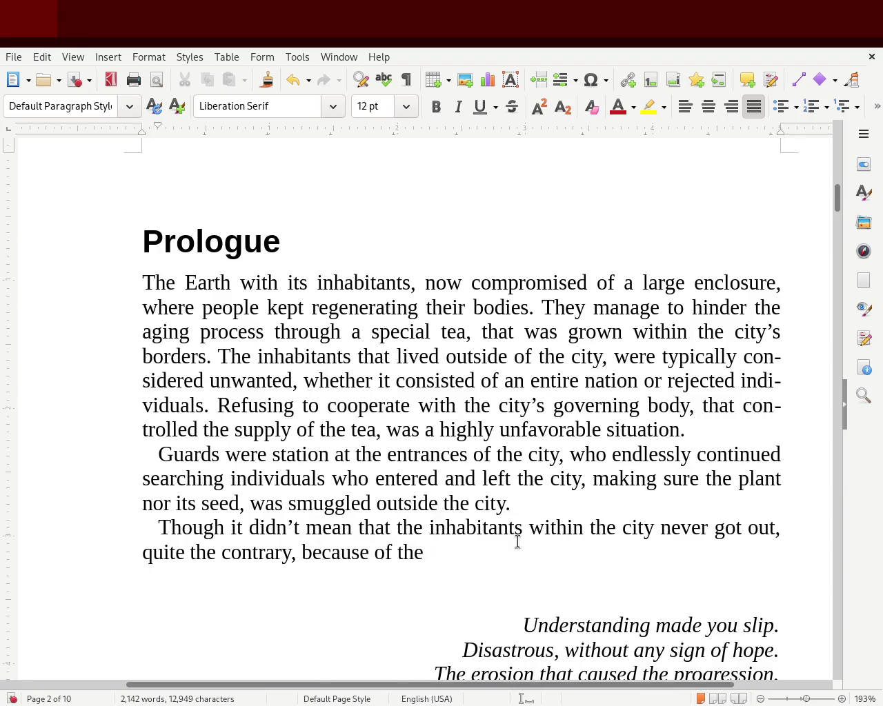
key(BackSpace)
key(BackSpace)
key(BackSpace)
key(BackSpace)
key(BackSpace)
key(BackSpace)
key(BackSpace)
key(BackSpace)
key(BackSpace)
key(BackSpace)
text(. Th)
key(BackSpace)
key(BackSpace)
text(Becuase of the tea, )
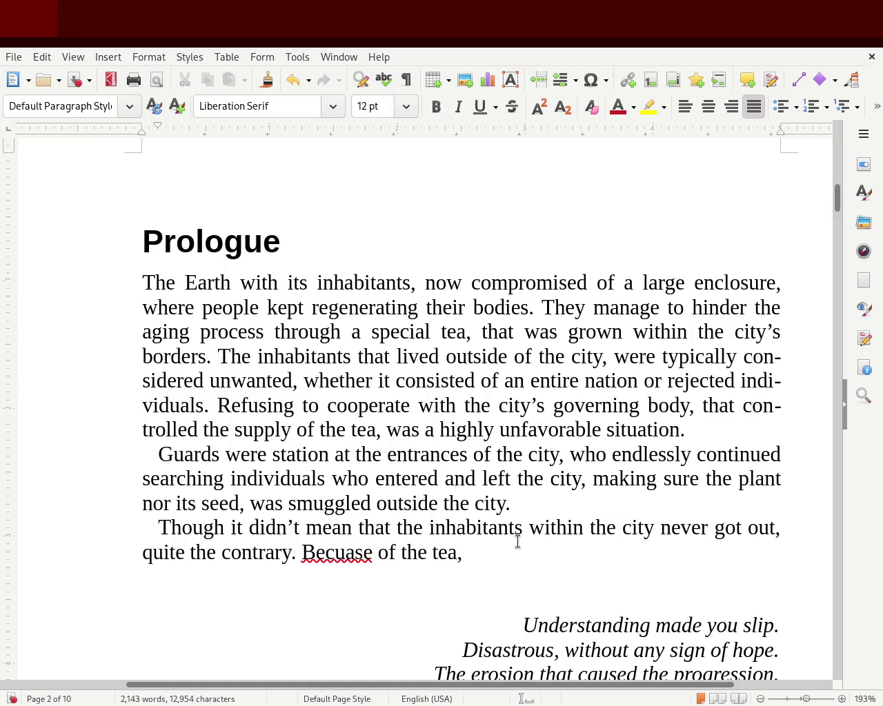
text(the)
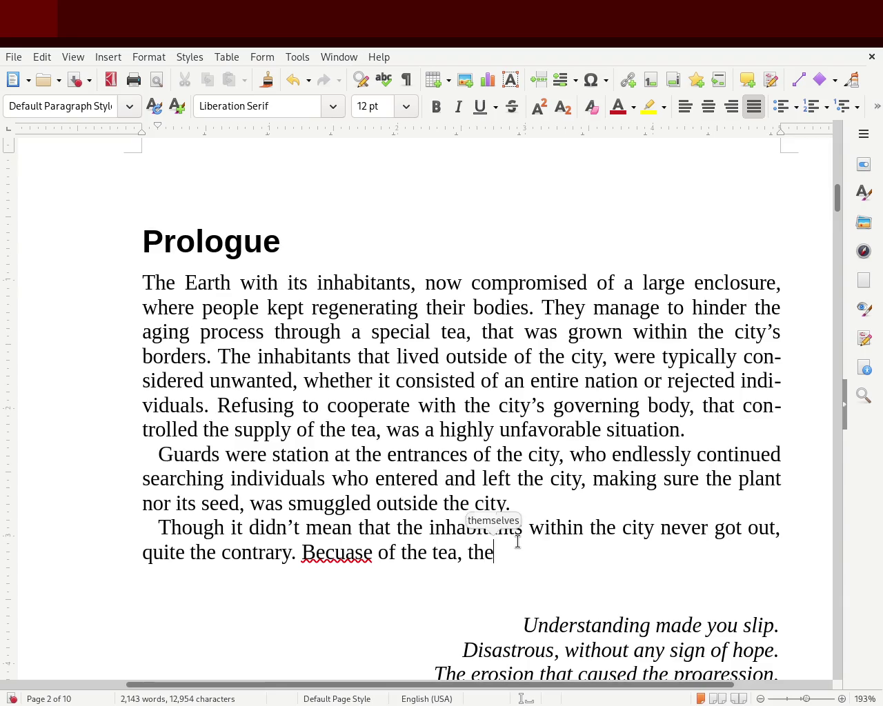
text( most)
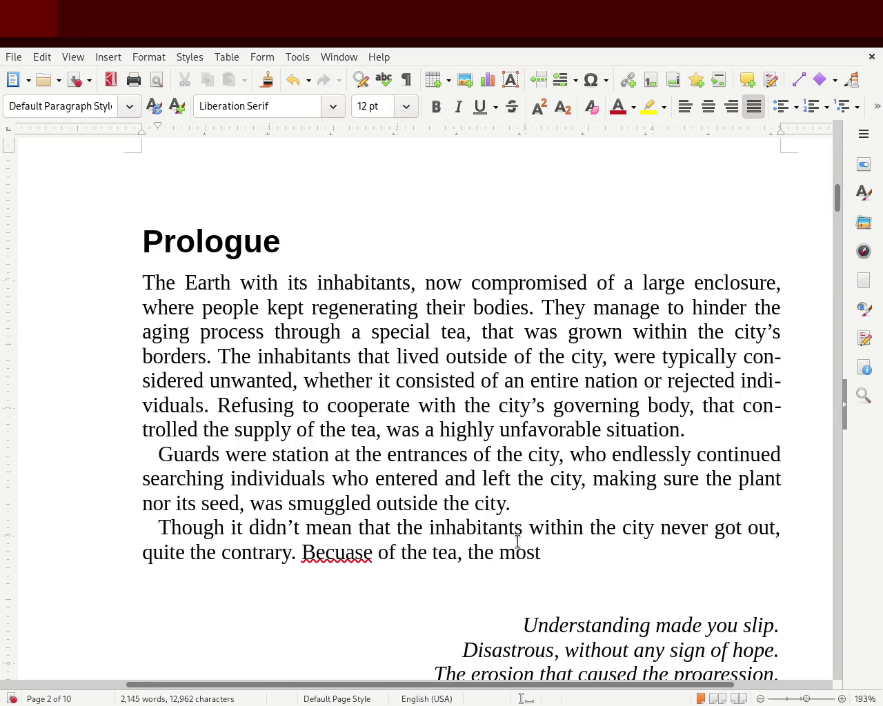
key(BackSpace)
key(BackSpace)
key(BackSpace)
key(BackSpace)
text(brilliandt minds were able)
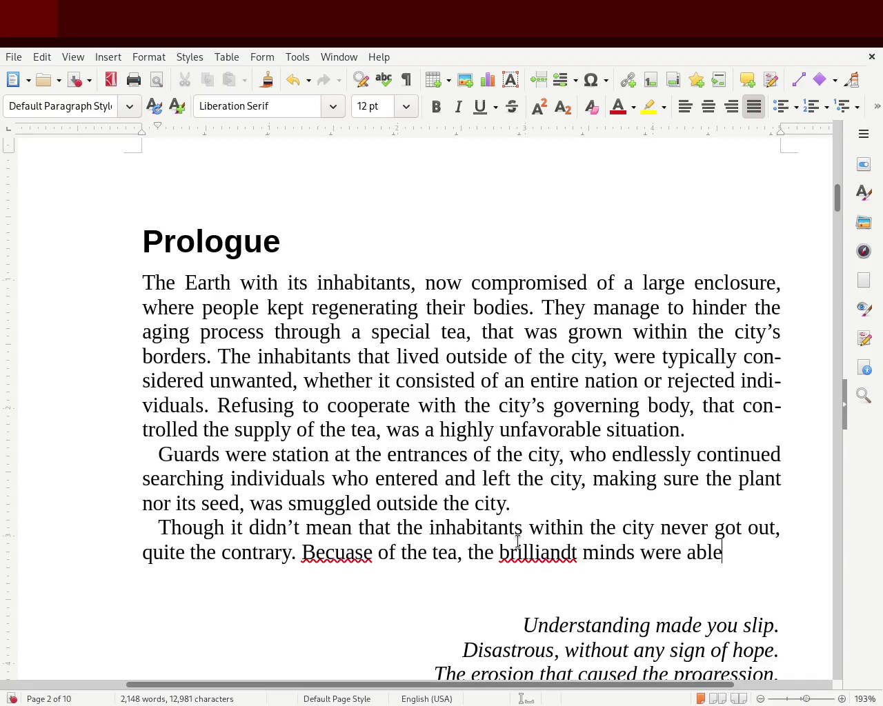
text( to live indefinetley, an)
text(definetley, and)
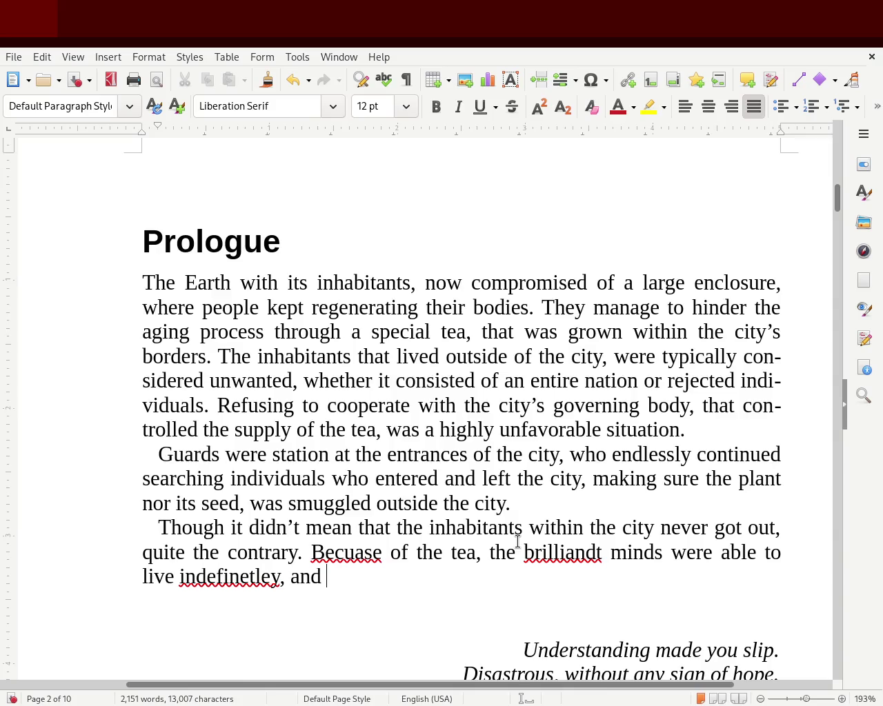
Correct 'Becuase' to 'Because' and 'brilliandt' to 'brilliant'.
double_click(338, 553)
text(Because)
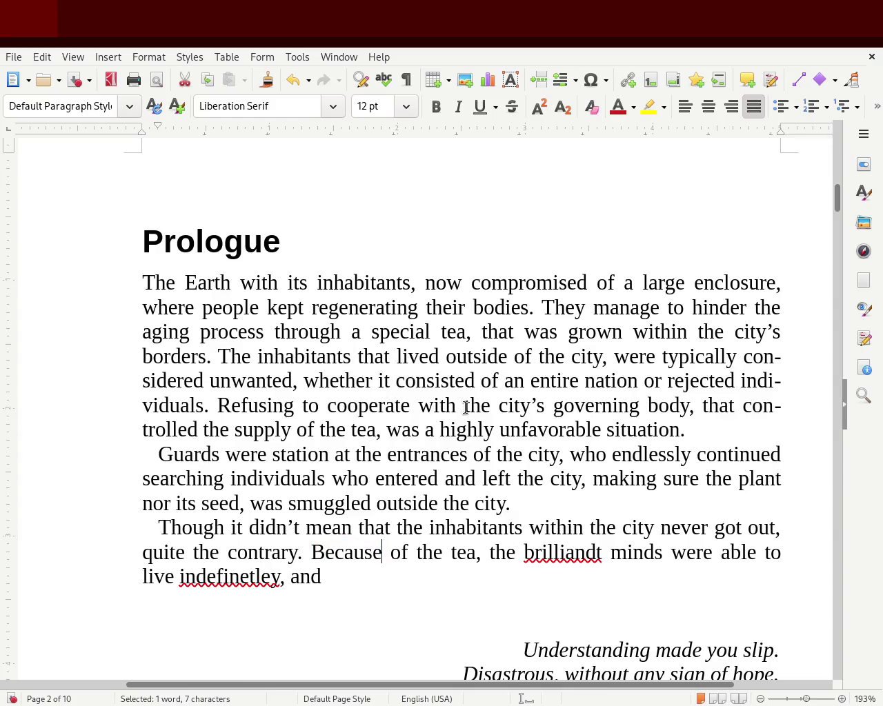
double_click(554, 552)
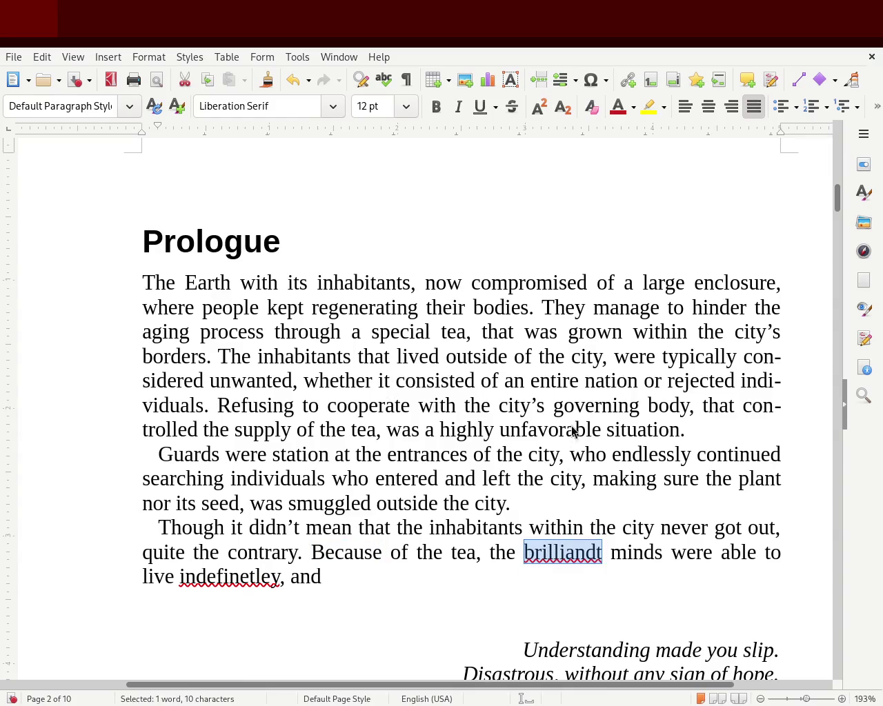
text(brilliant)
Correct 'indefinetley' to 'indefinitely' after several retyping attempts.
double_click(188, 578)
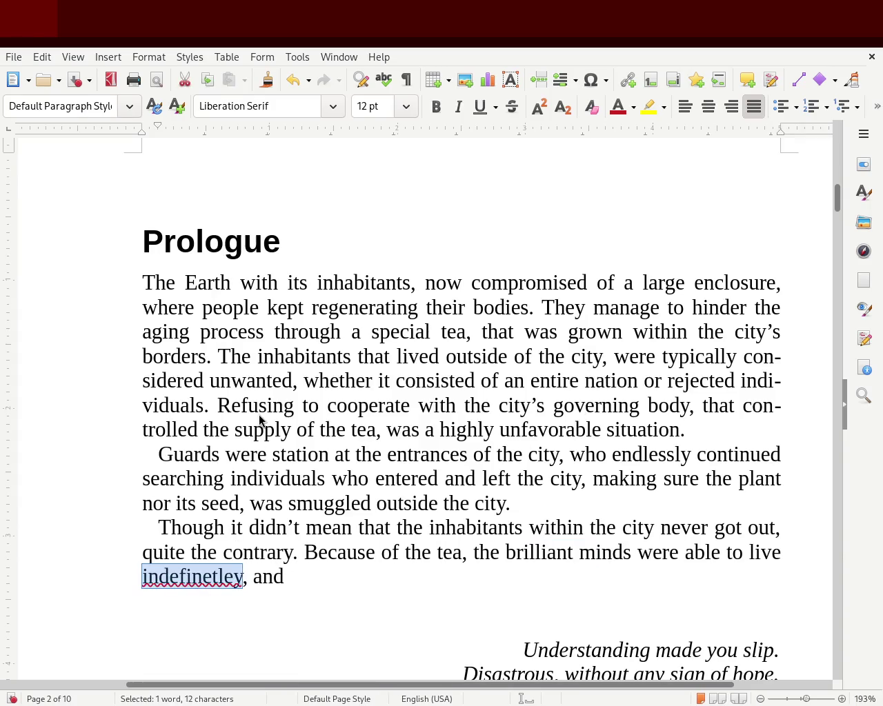
text(indefinability)
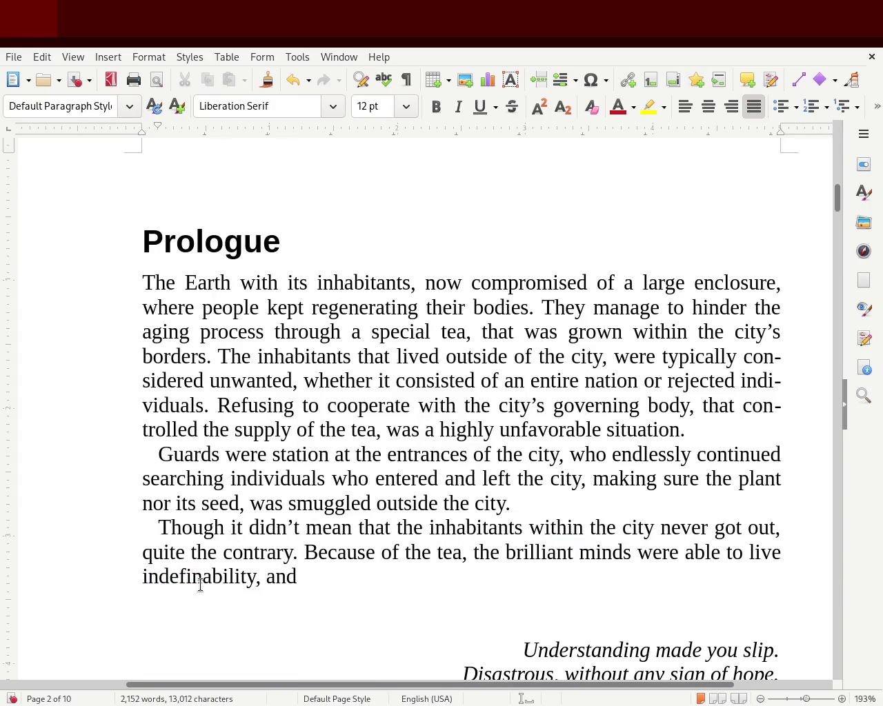
double_click(200, 579)
text(indefinitley,)
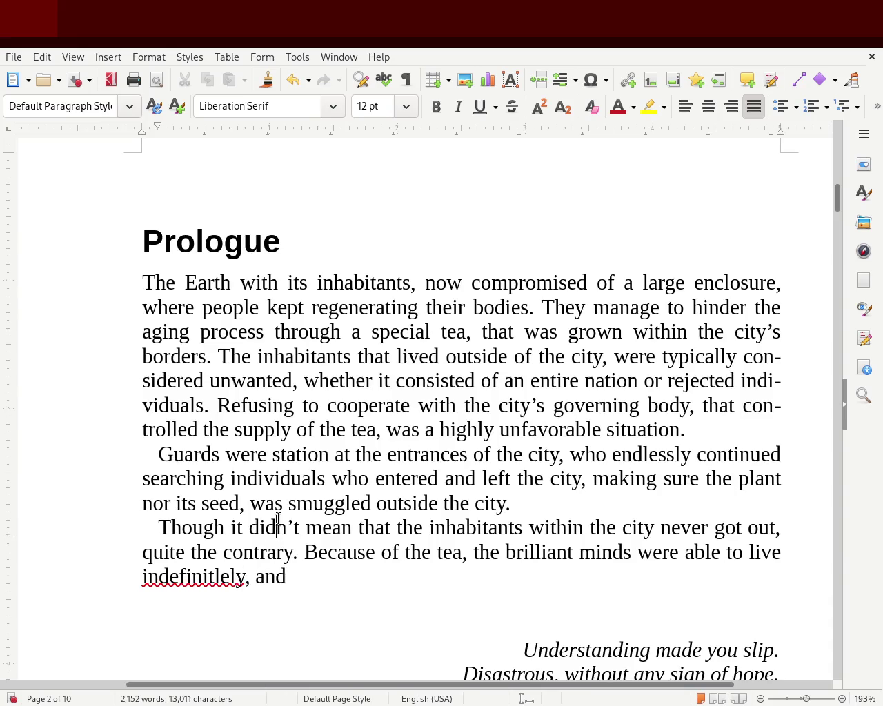
double_click(185, 573)
text(indefiniteley)
click(282, 405)
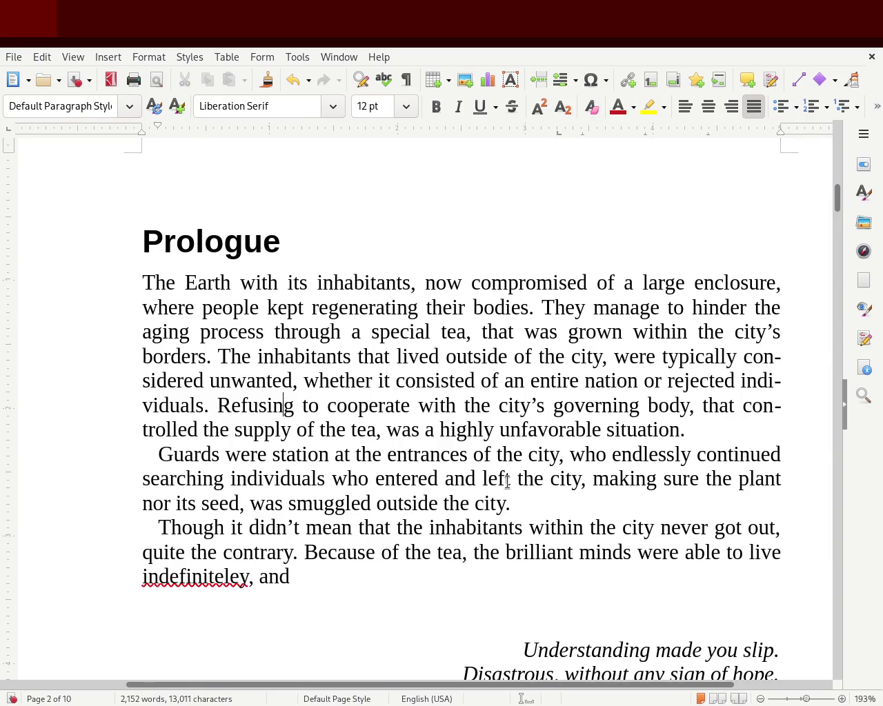
double_click(234, 580)
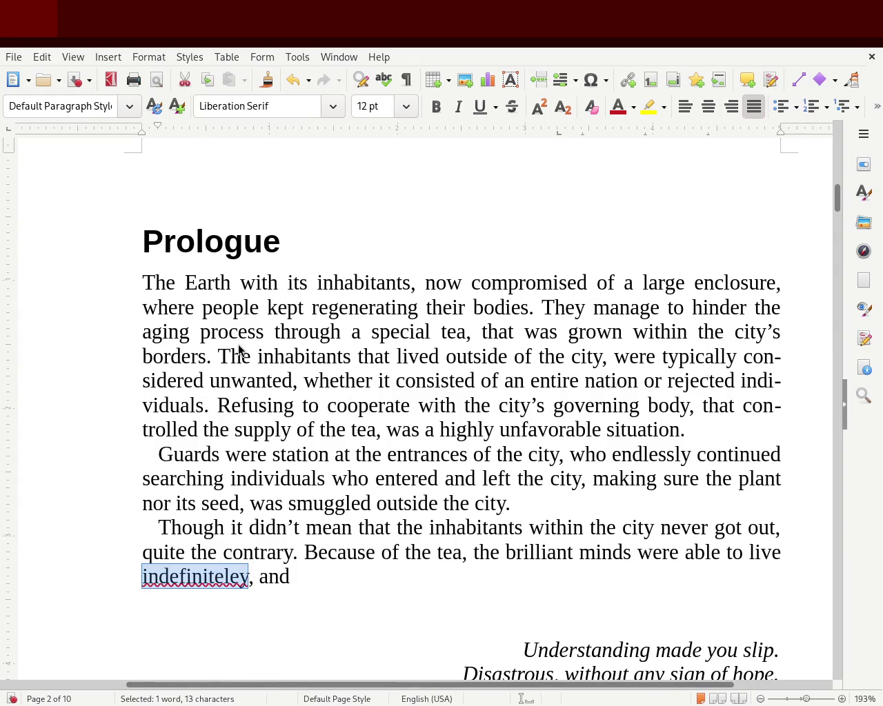
text(indefinitely)
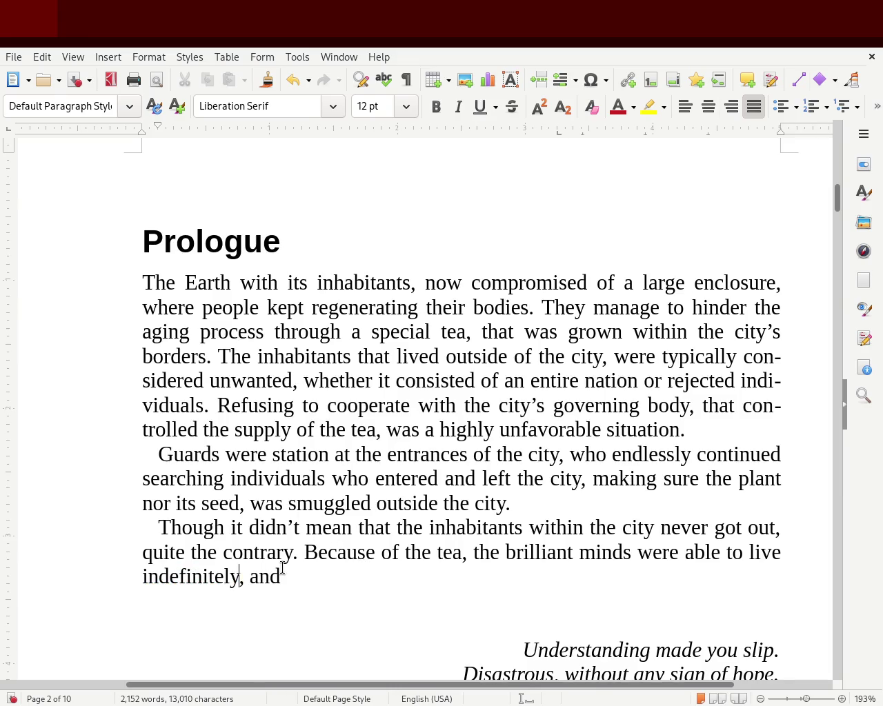
double_click(205, 567)
text(indefinitely)
click(274, 621)
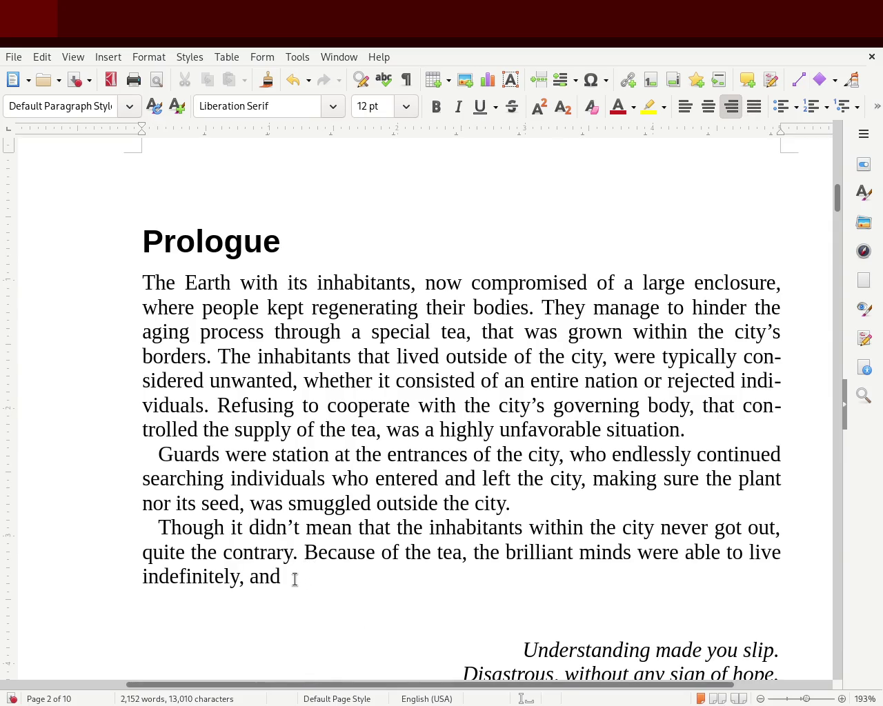
Change 'the' to 'most' before 'brilliant' and add 'and resulted in an unprecedented ability to' after 'indefinitely'.
double_click(495, 553)
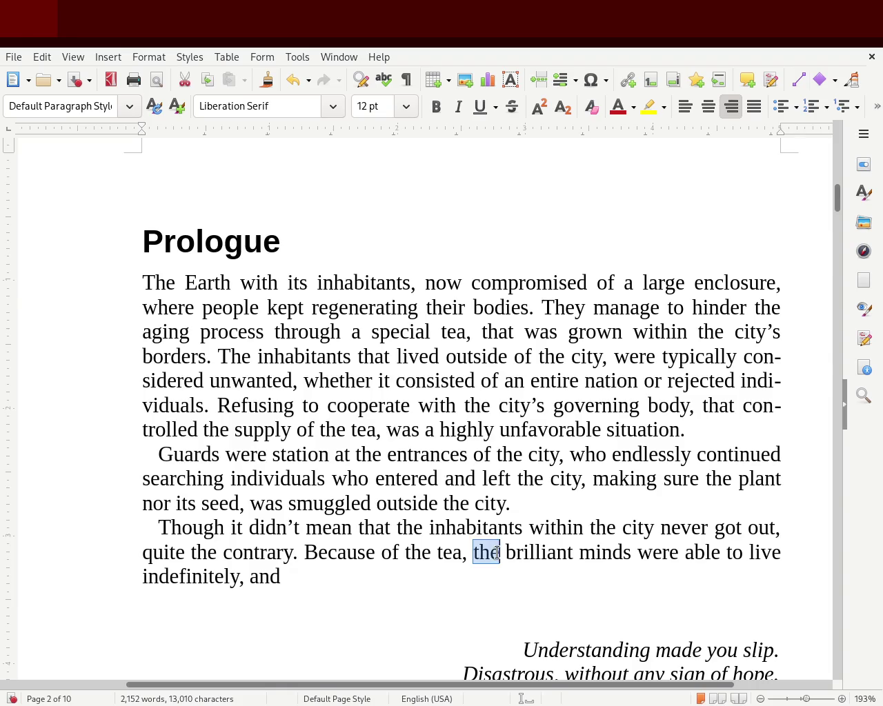
text(most)
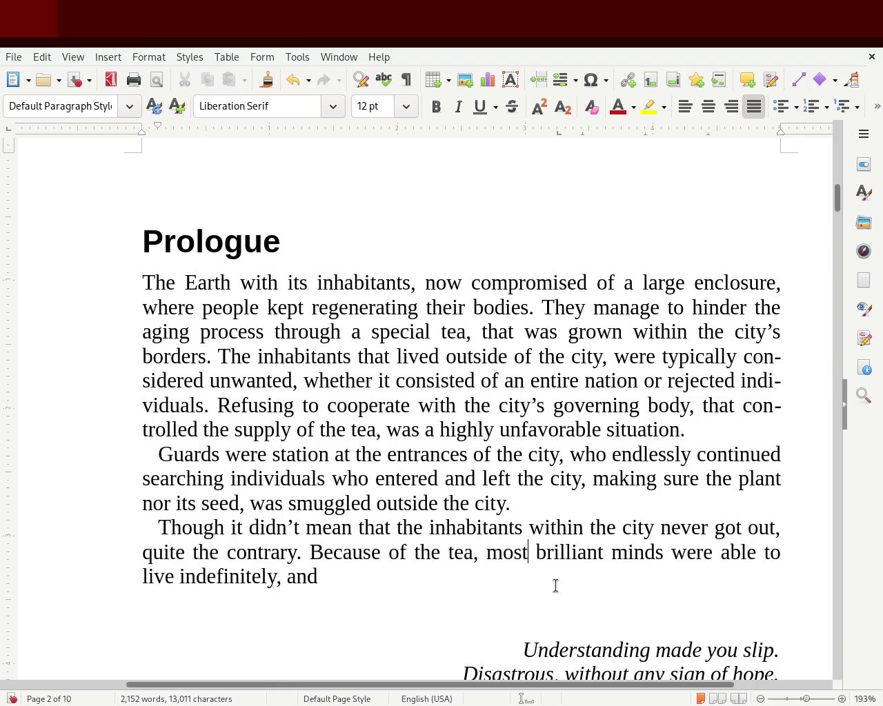
click(276, 577)
text(and resulted in a)
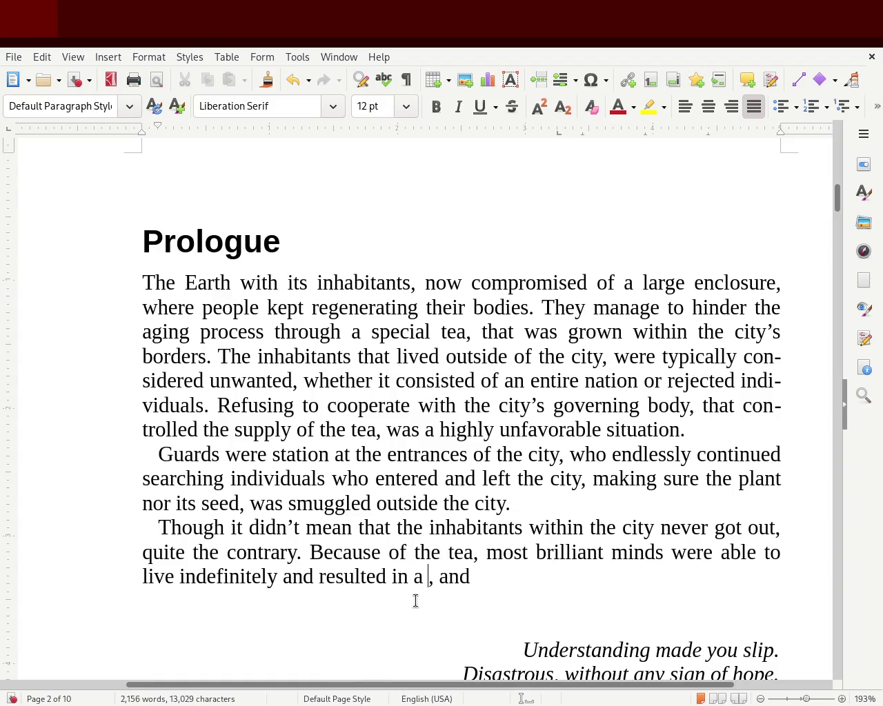
key(BackSpace)
text(n )
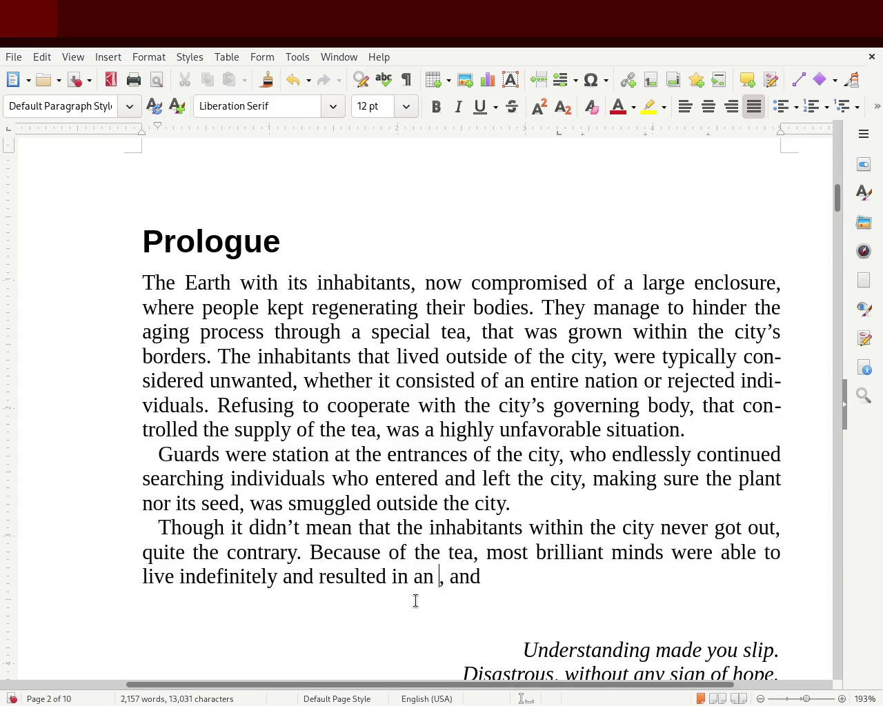
text(unprecedented ability to)
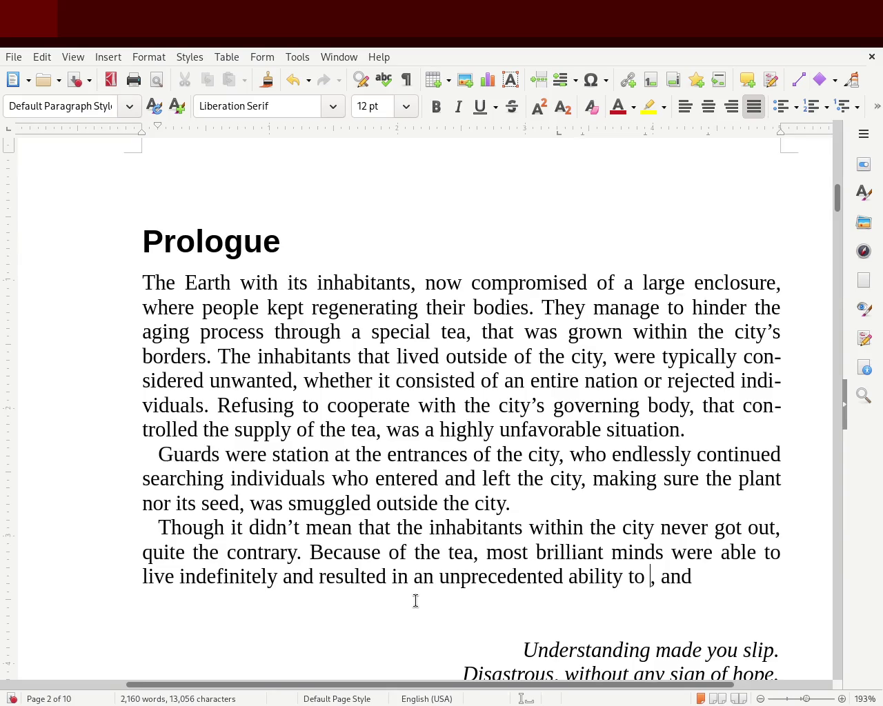
text( develop an)
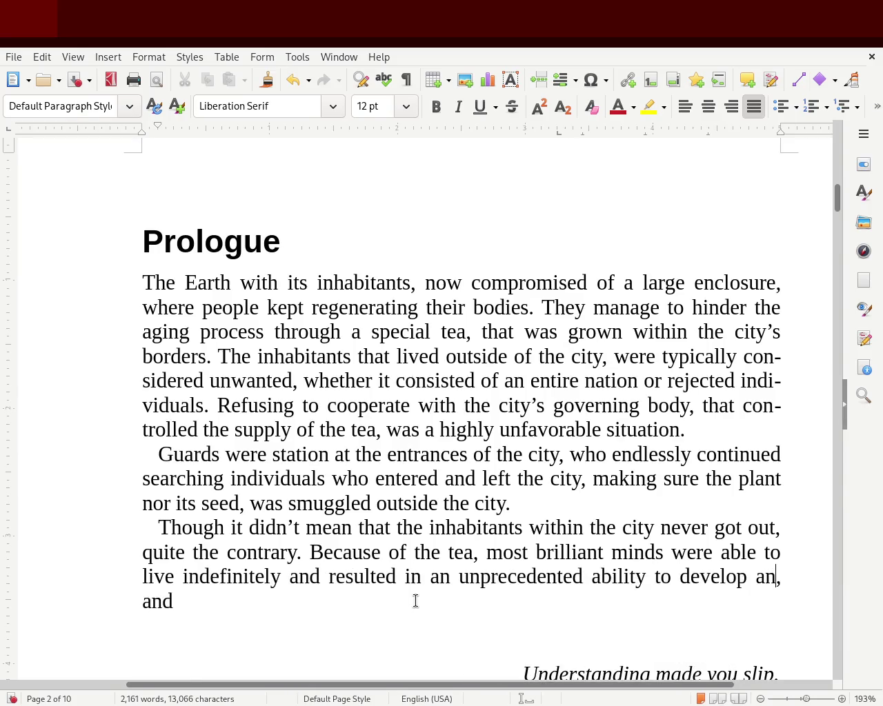
Reword the clause ending to 'ability to refine and engineer'.
key(BackSpace)
key(BackSpace)
key(BackSpace)
key(BackSpace)
key(BackSpace)
key(BackSpace)
text(rin)
key(BackSpace)
key(BackSpace)
text(efinite)
key(BackSpace)
key(BackSpace)
key(BackSpace)
text(fine)
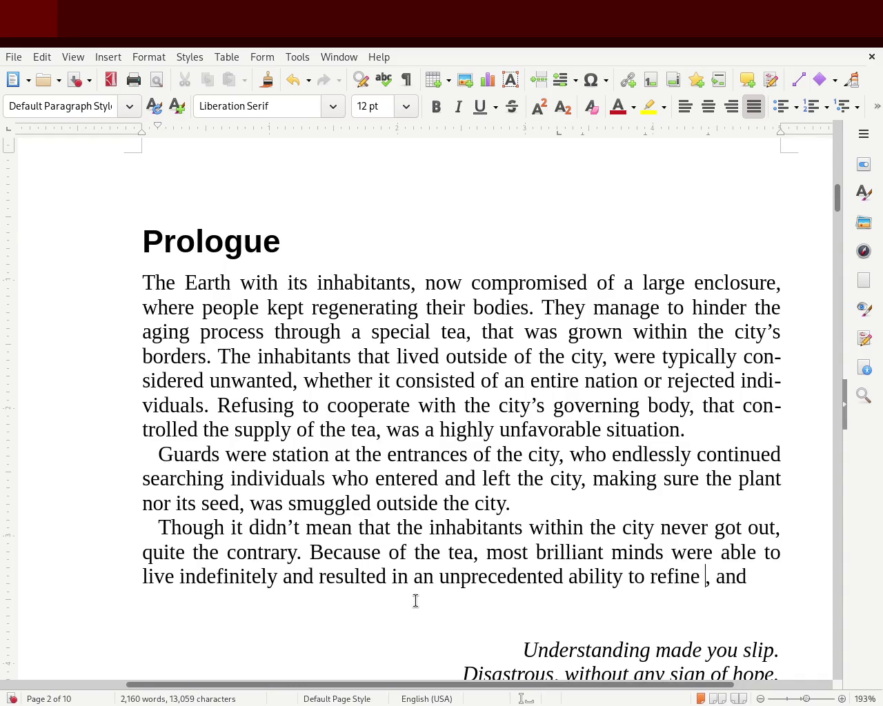
text( engie)
key(BackSpace)
text(neering)
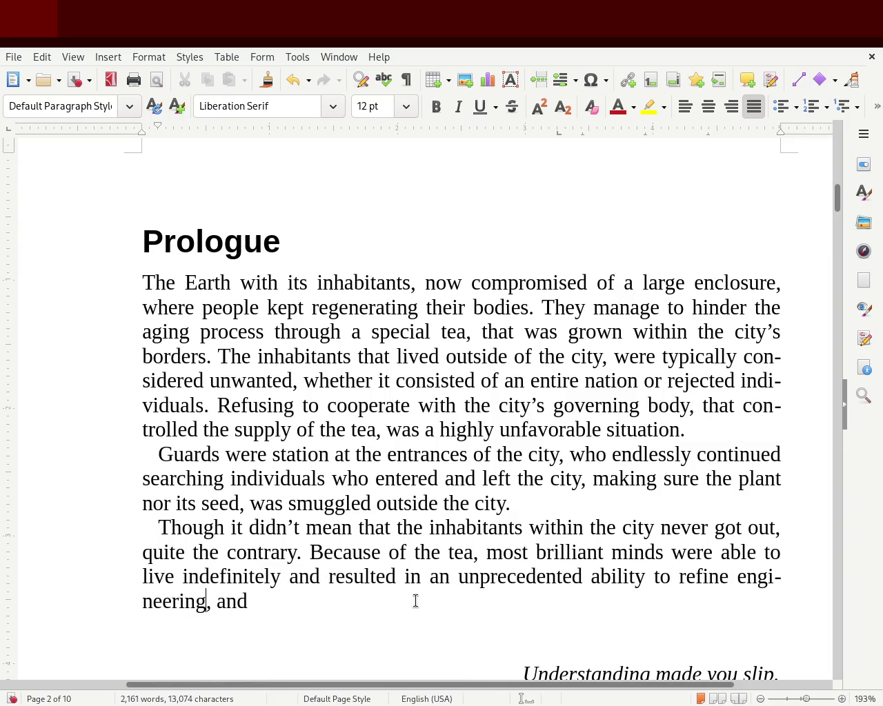
click(728, 576)
text(and)
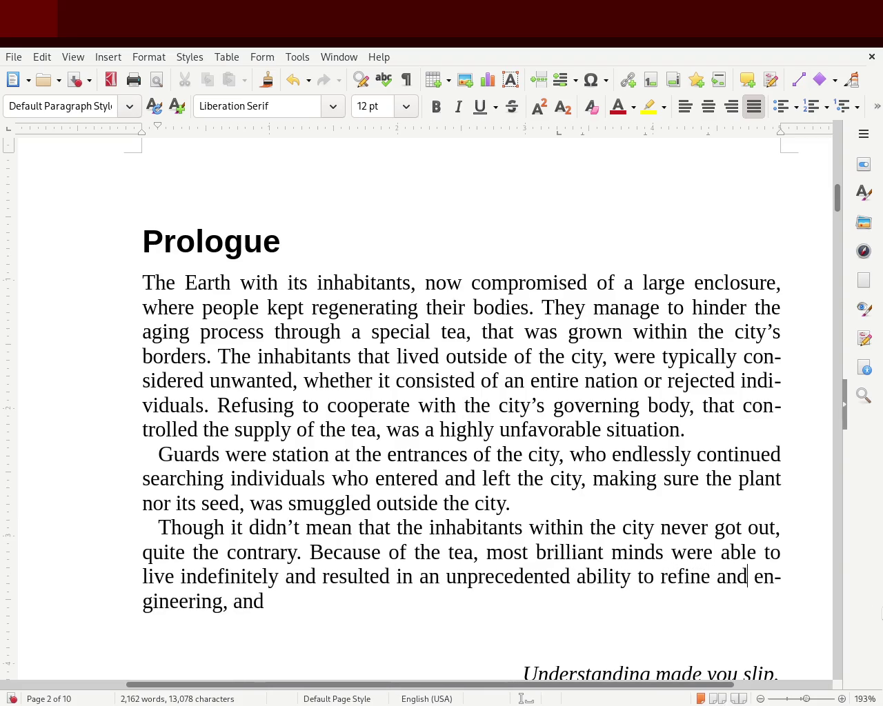
double_click(177, 601)
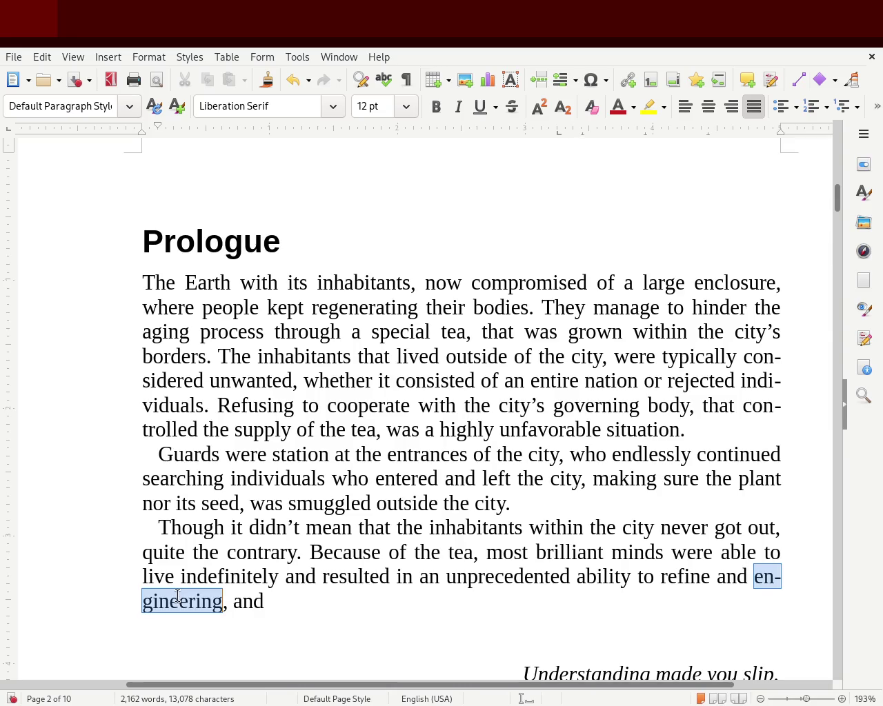
text(engine)
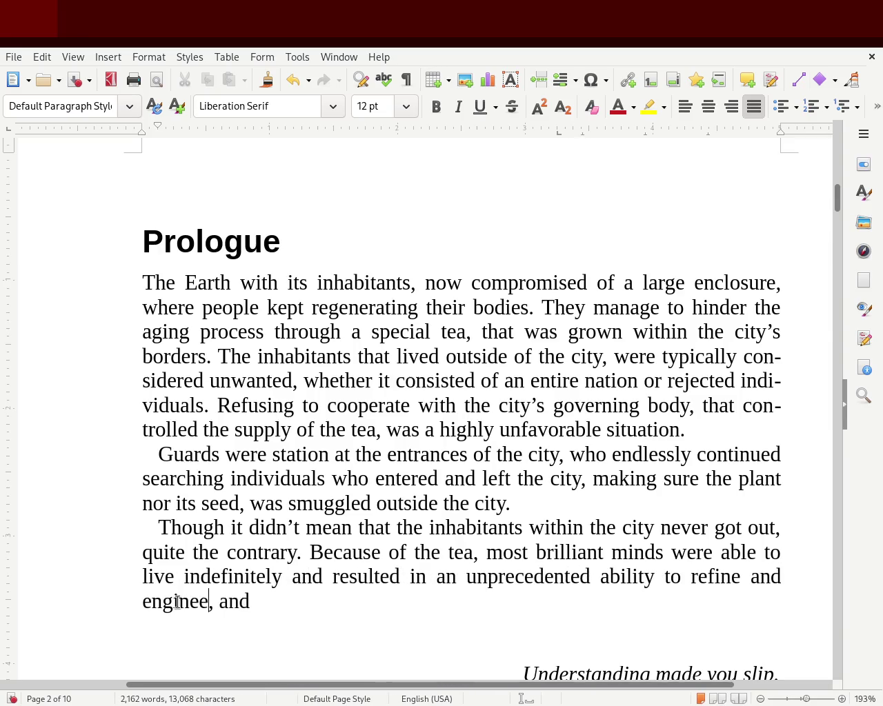
text(r)
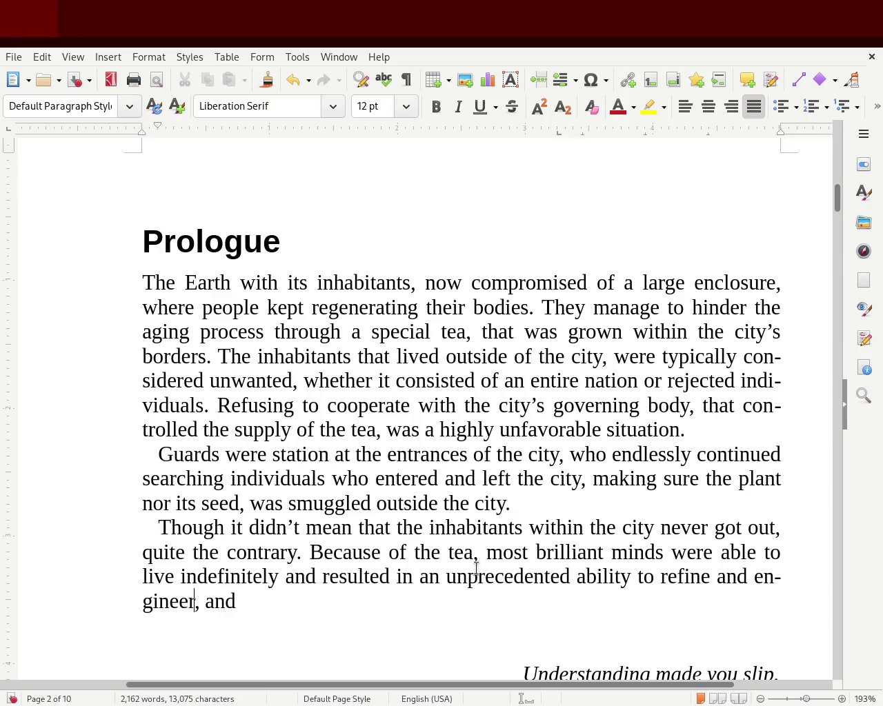
Remove 'most' before 'brilliant' so the text reads 'brilliant minds'.
double_click(491, 551)
key(Delete)
key(Delete)
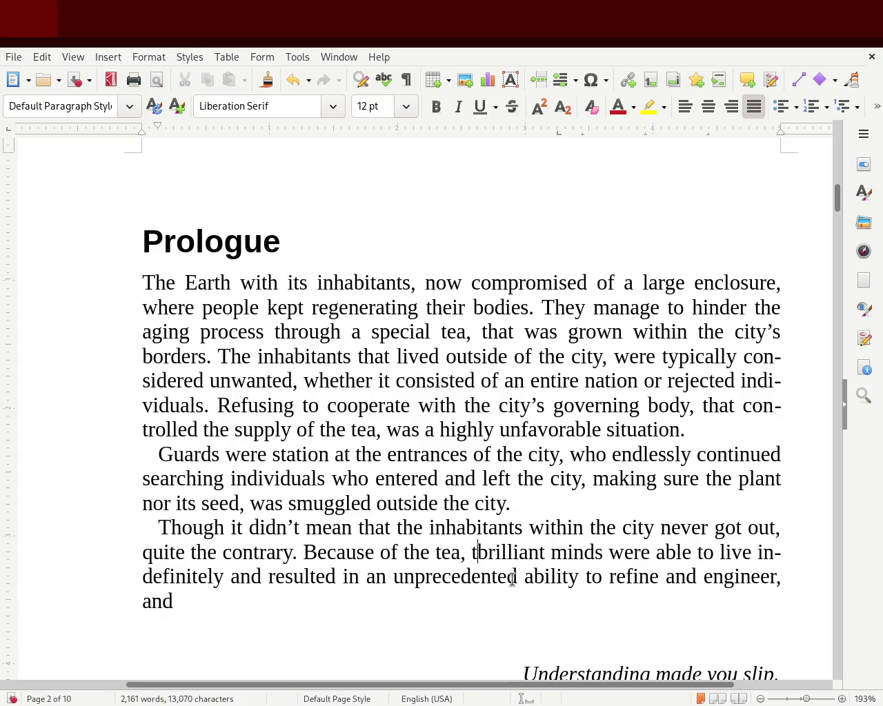
text(the)
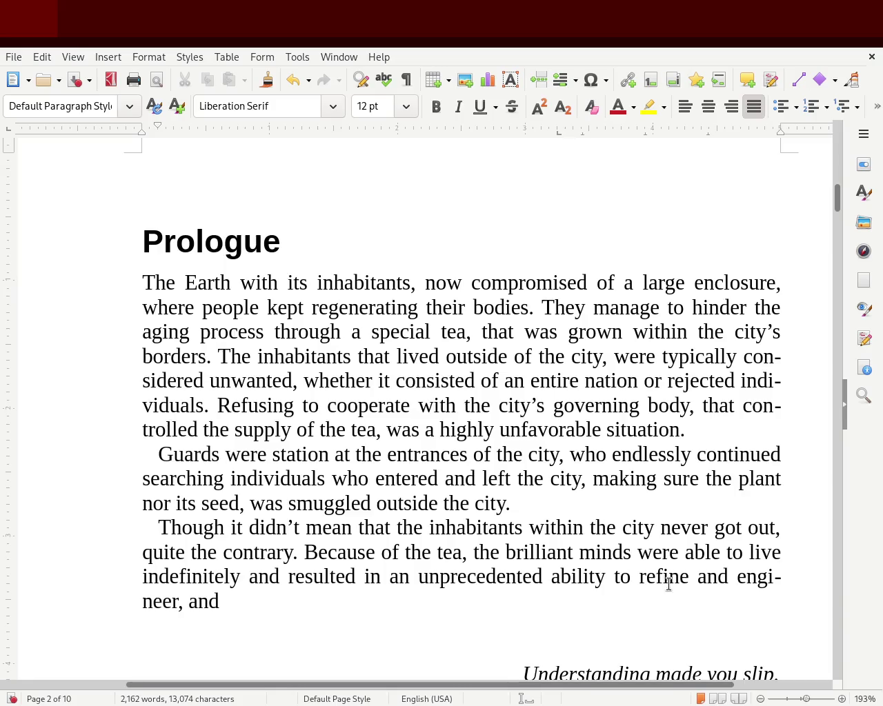
double_click(487, 552)
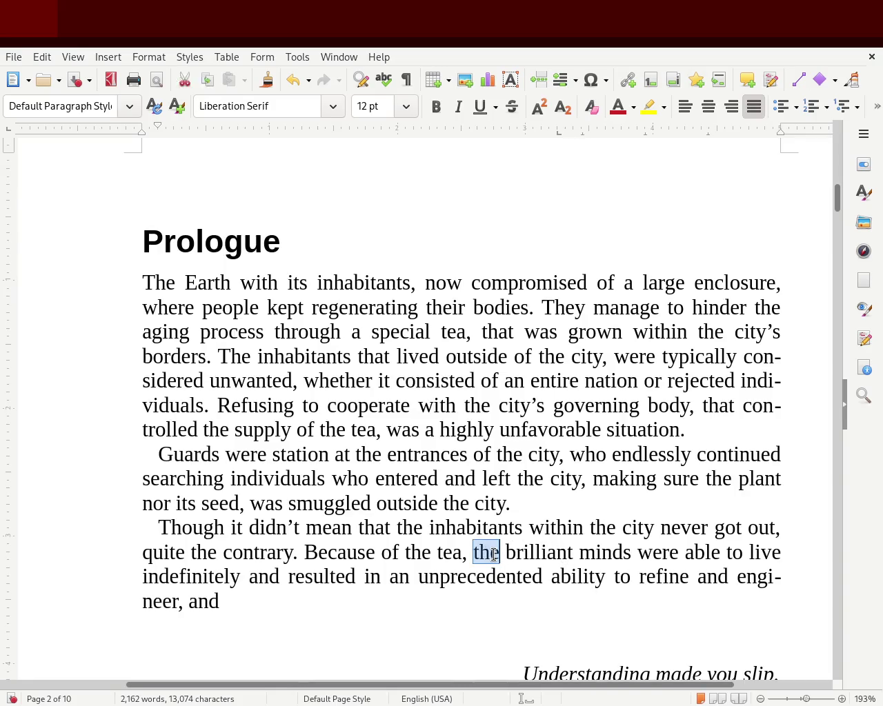
key(Delete)
key(Delete)
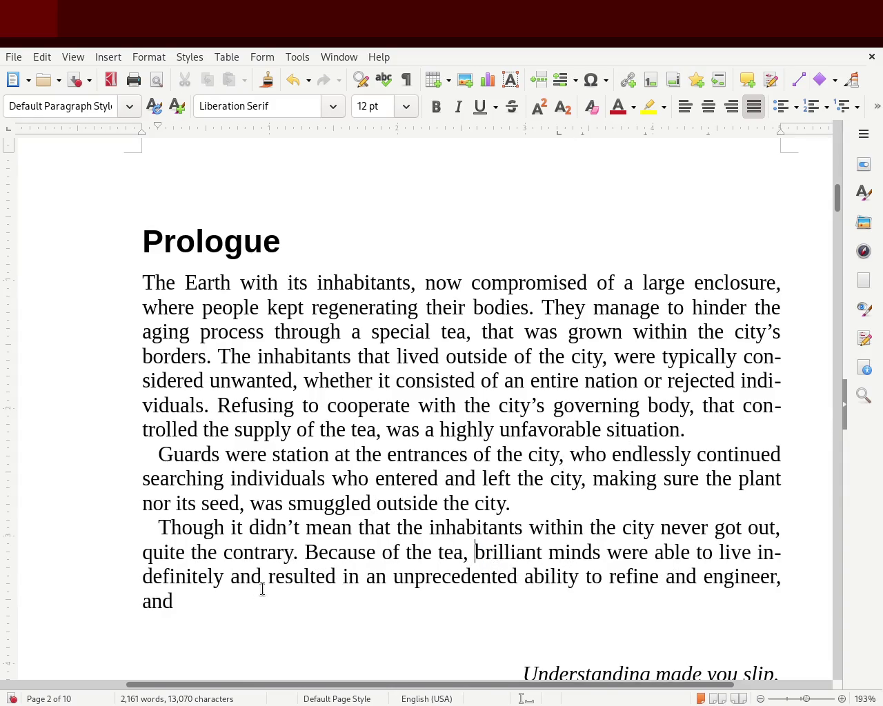
Change the ending to 'ability to refine and do engineering.' and save.
click(223, 576)
double_click(159, 600)
click(722, 577)
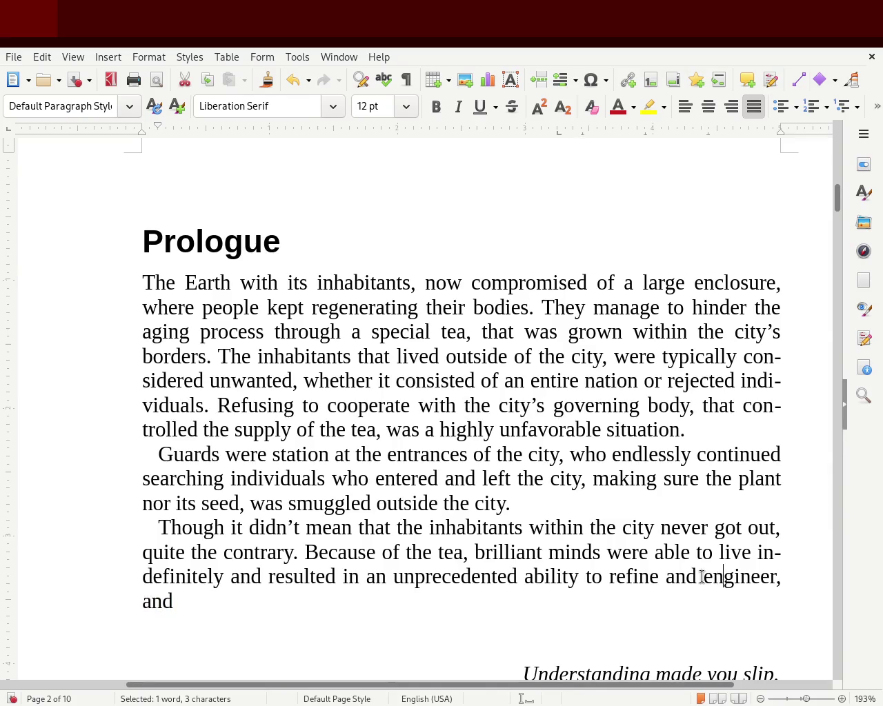
click(711, 577)
text(do )
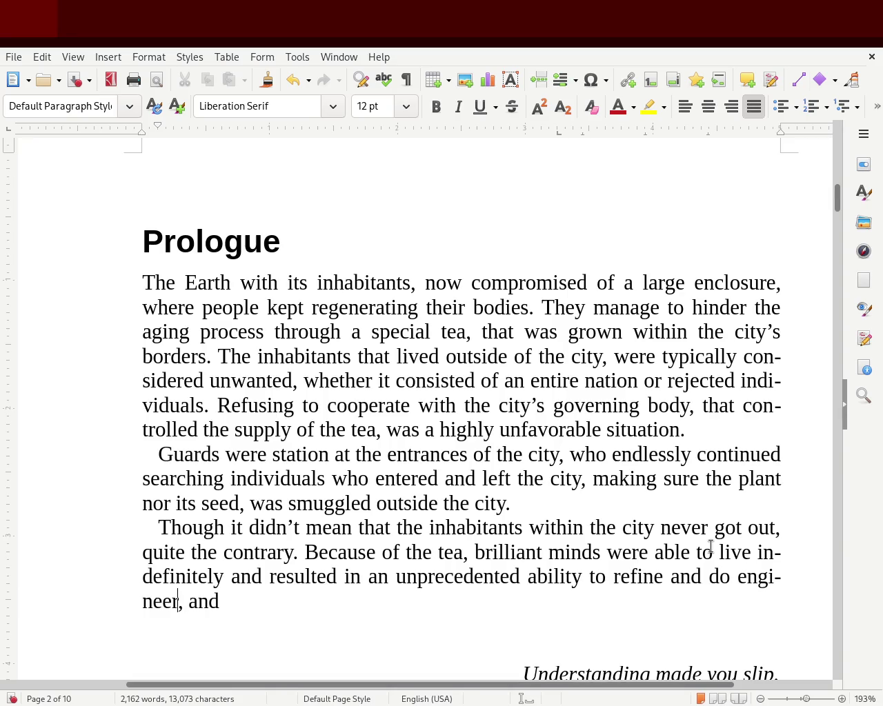
text(ing)
key(Delete)
key(Delete)
key(Delete)
key(Delete)
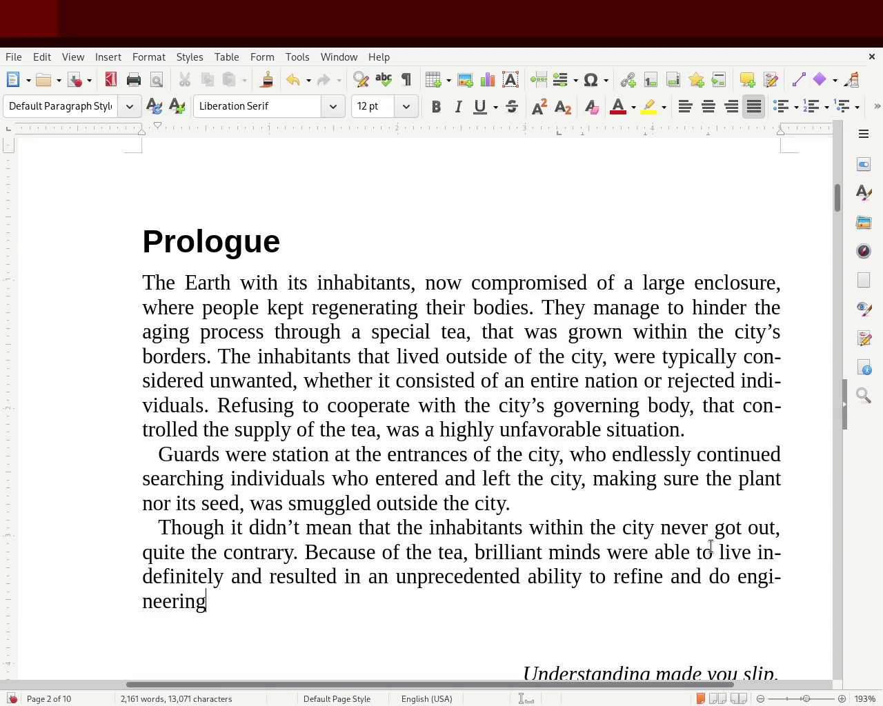
text(.)
key(ctrl+s)
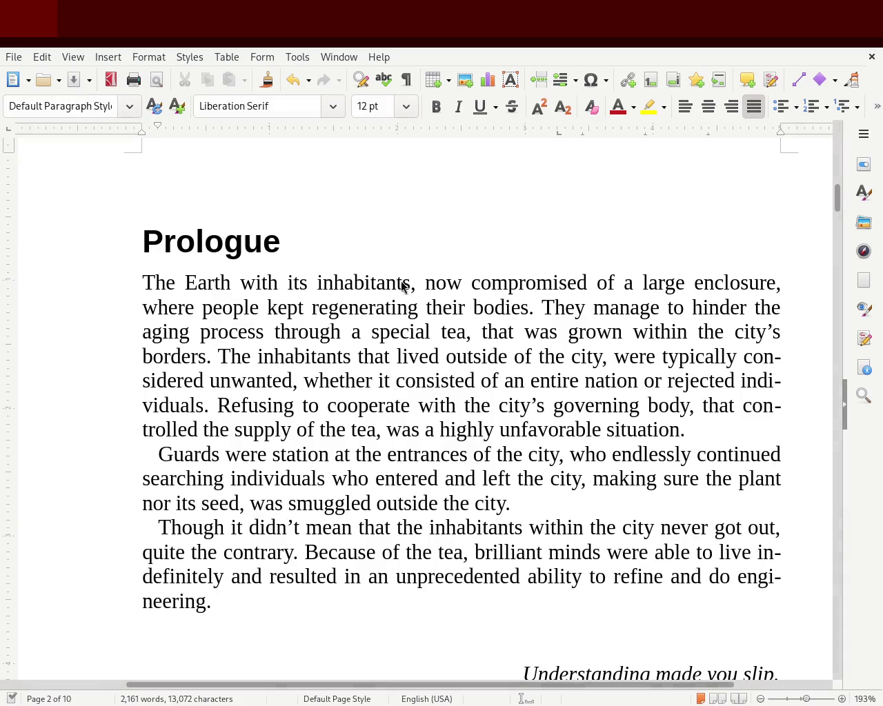
Change 'nation' to 'nations' and 'indefinitely and' to 'indefinitely, which', then save.
click(637, 380)
text(s)
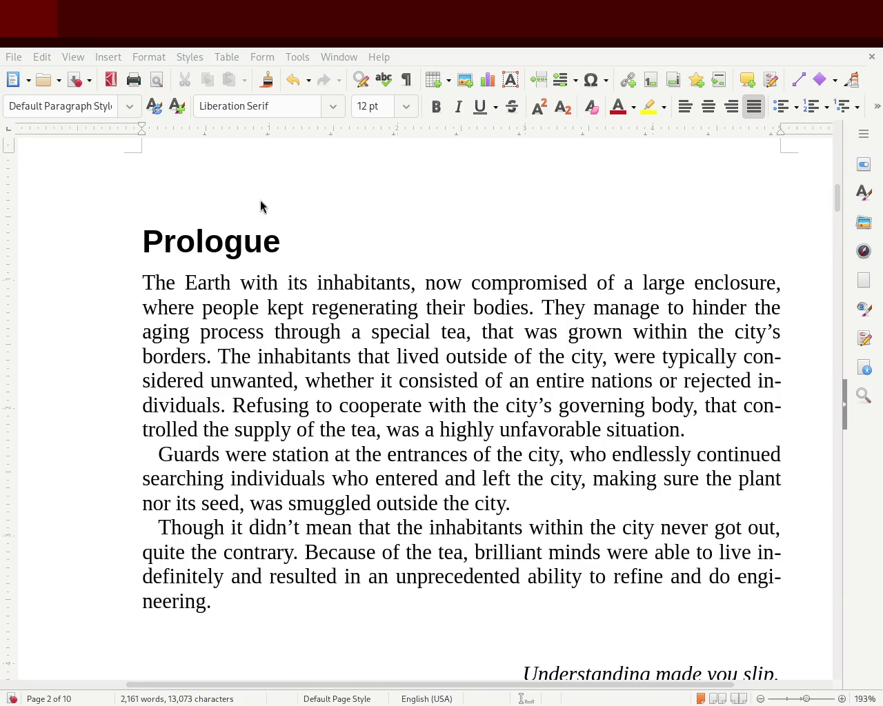
click(224, 576)
text(, which)
key(Delete)
key(Delete)
key(Delete)
key(Delete)
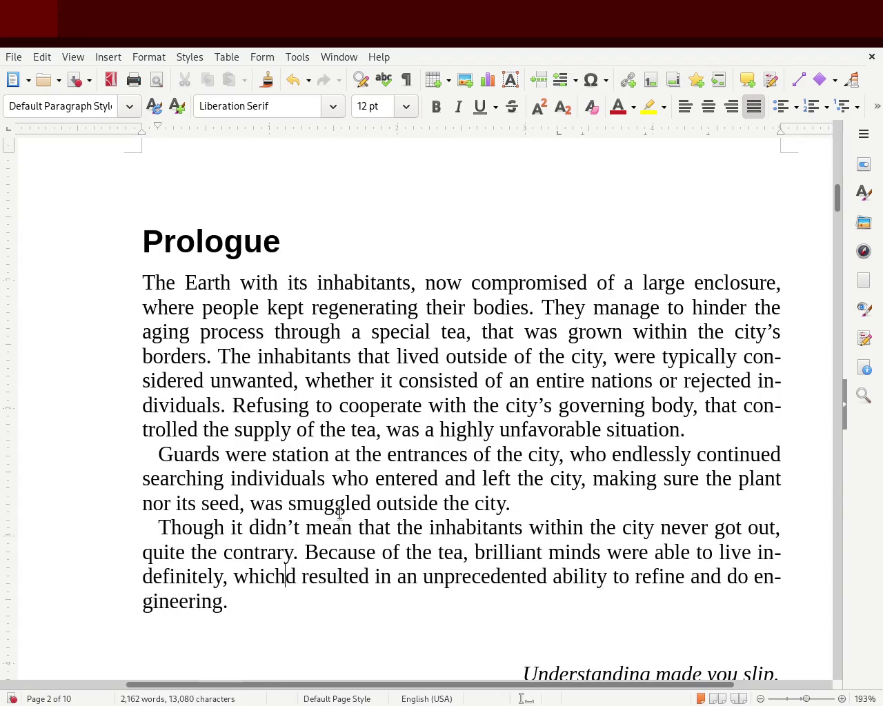
key(ctrl+s)
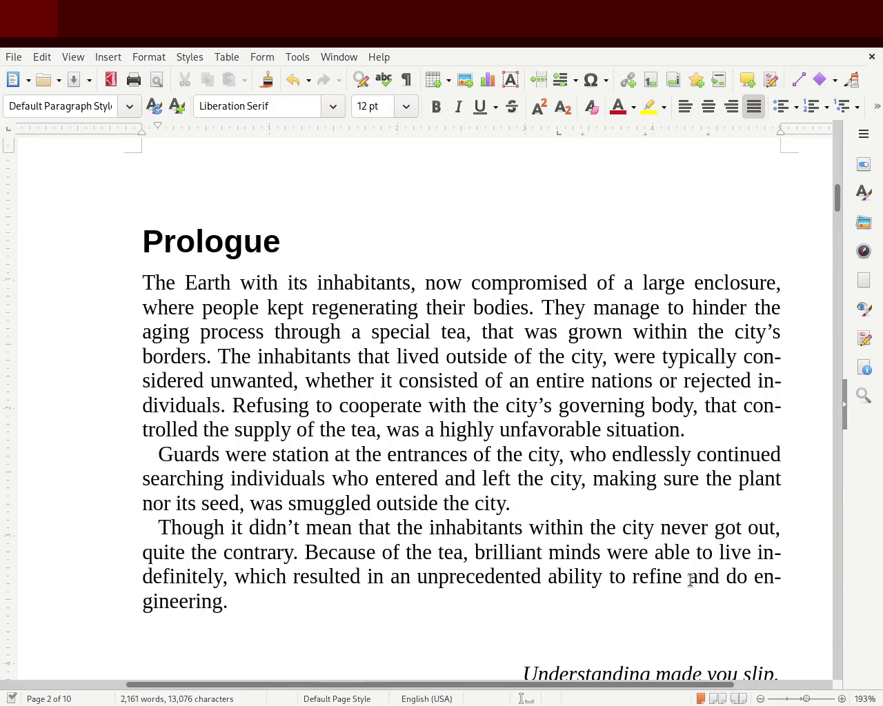
Make the opening 'T' an enlarged bold capital, trying and undoing the Title style.
mouse_move(837, 198)
mouse_down()
mouse_move(850, 119)
mouse_move(843, 212)
mouse_up()
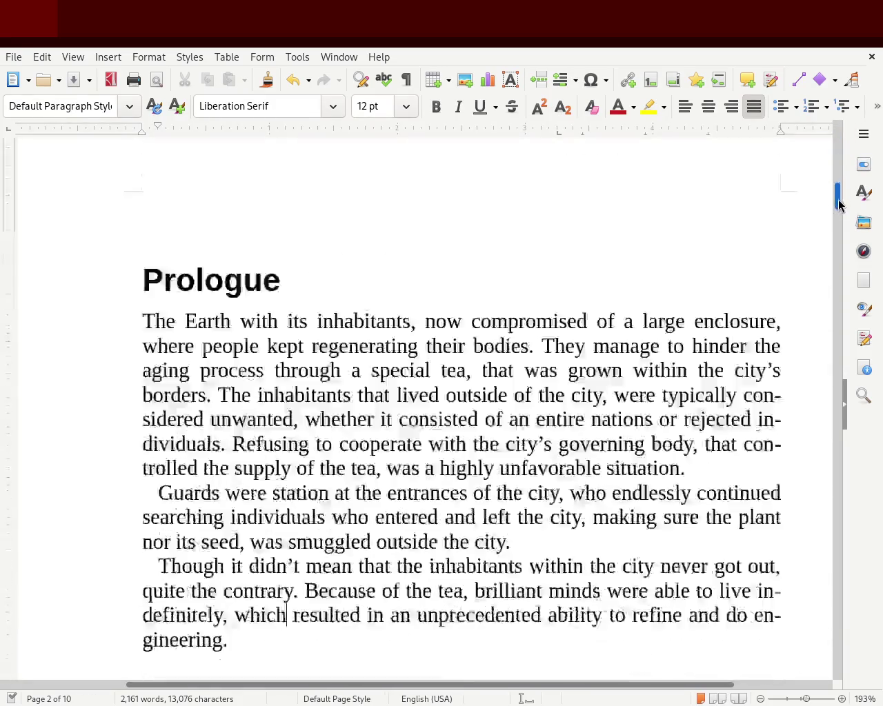
drag(843, 211, 847, 207)
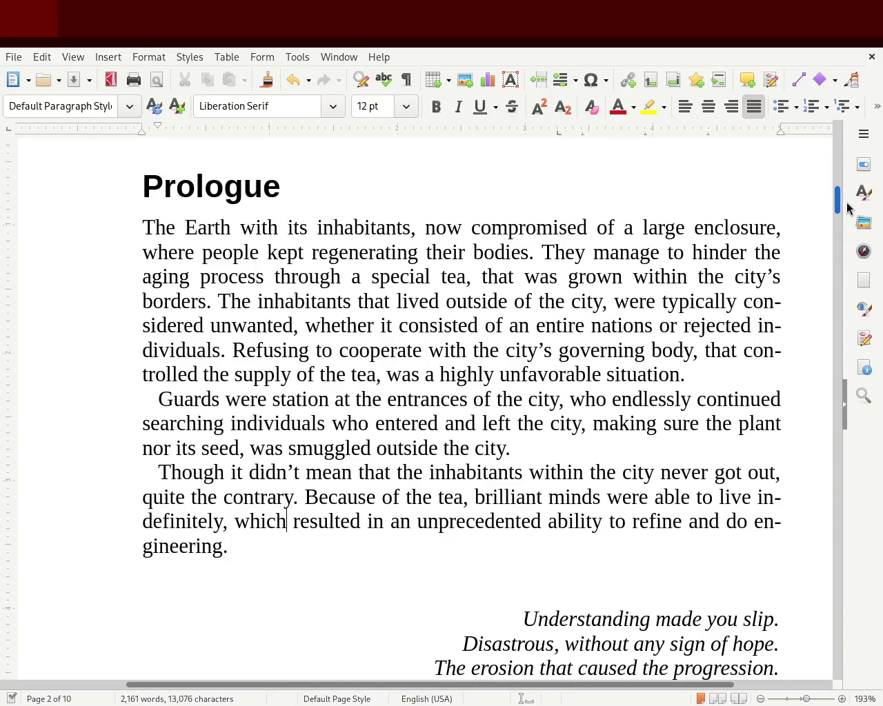
drag(153, 223, 136, 222)
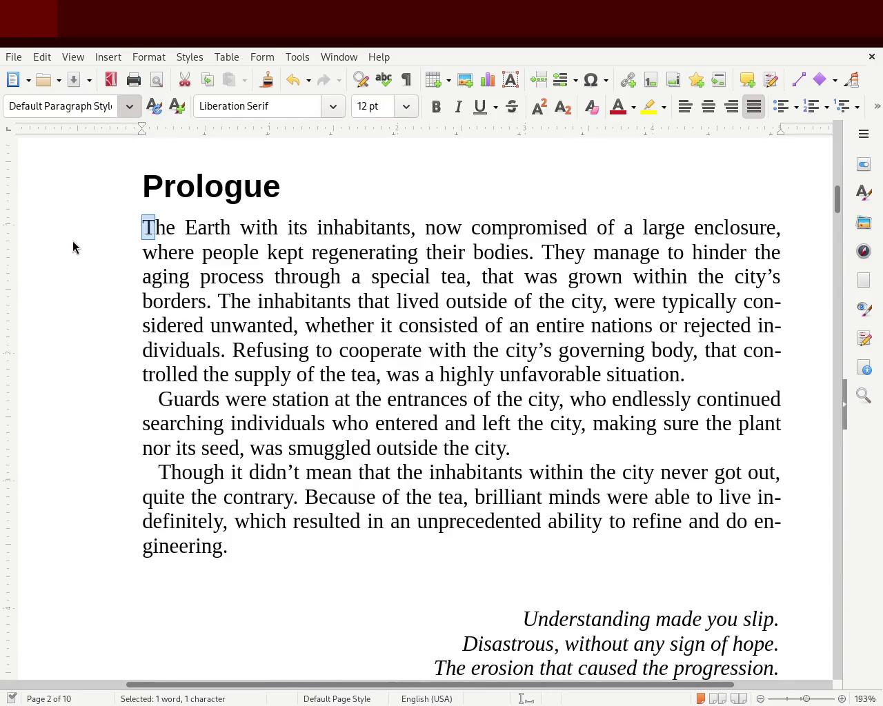
key(ctrl+v)
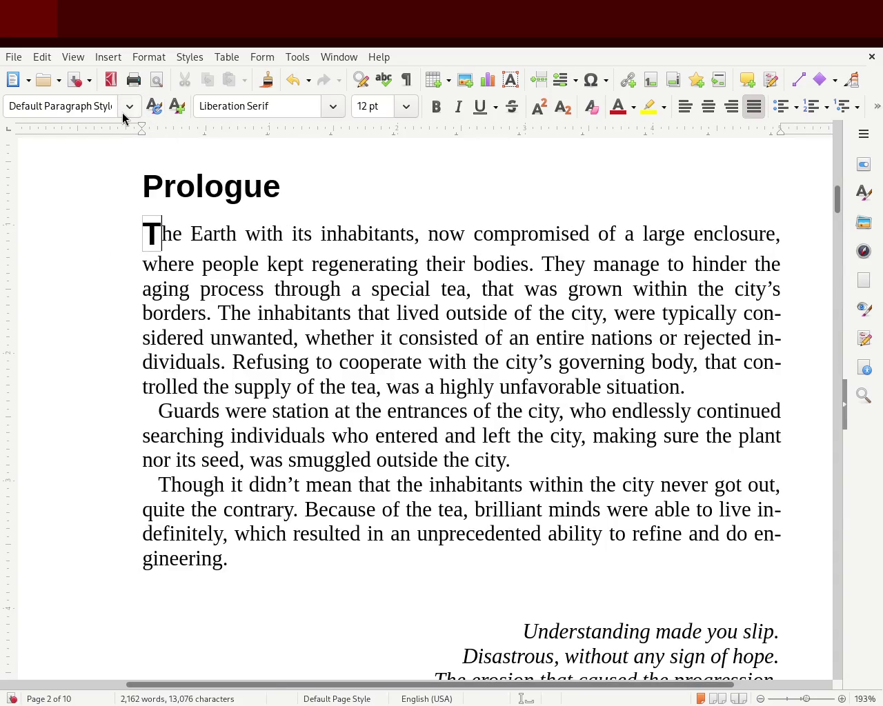
key(ctrl+y)
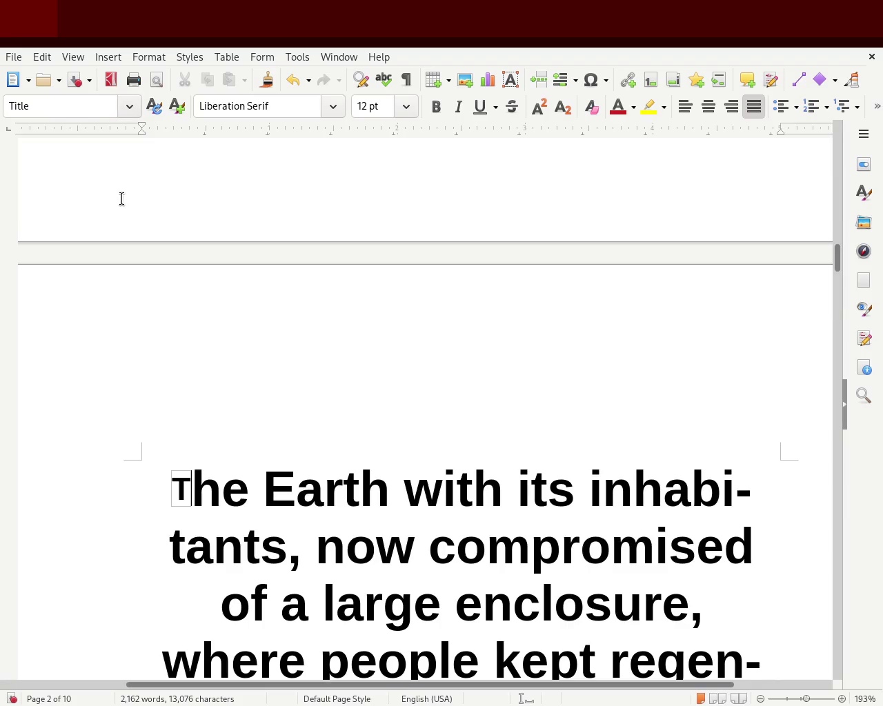
key(ctrl+z)
Reselect the opening 'T' and reapply the enlarged capital formatting.
click(185, 191)
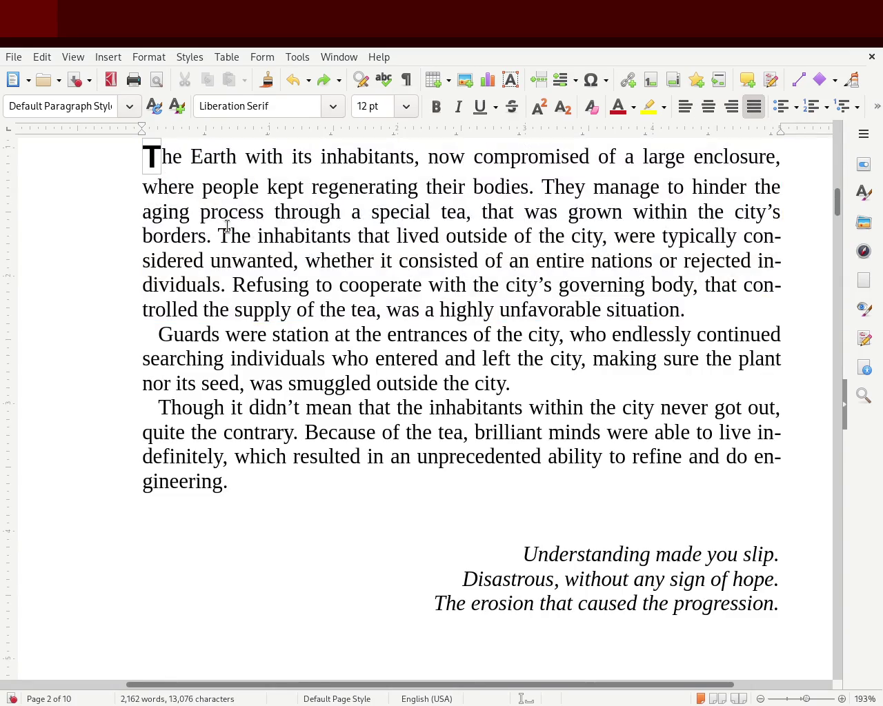
scroll(155, 152, up, 3)
drag(159, 307, 143, 311)
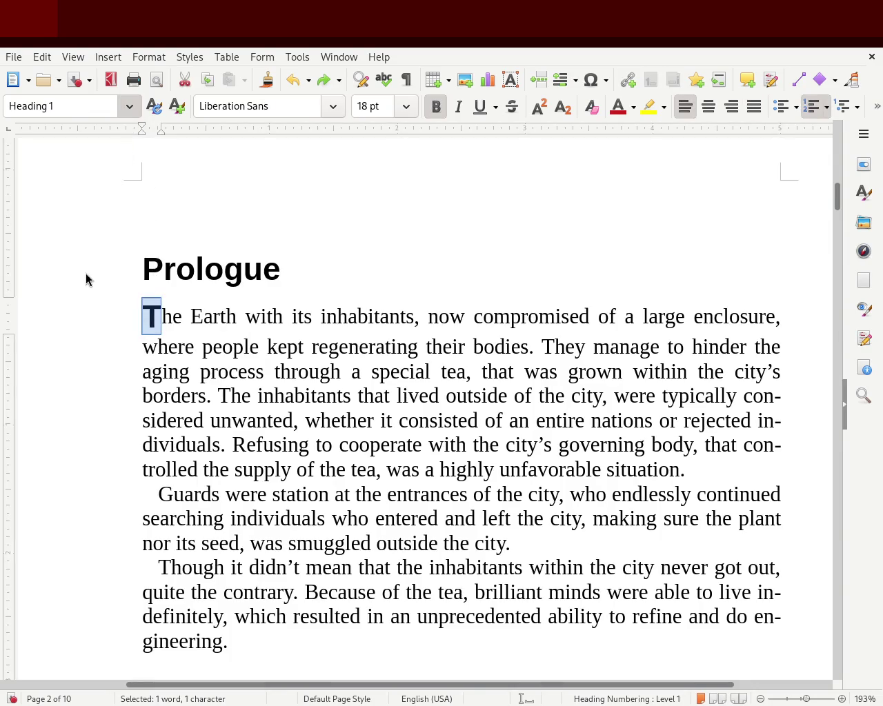
key(ctrl+y)
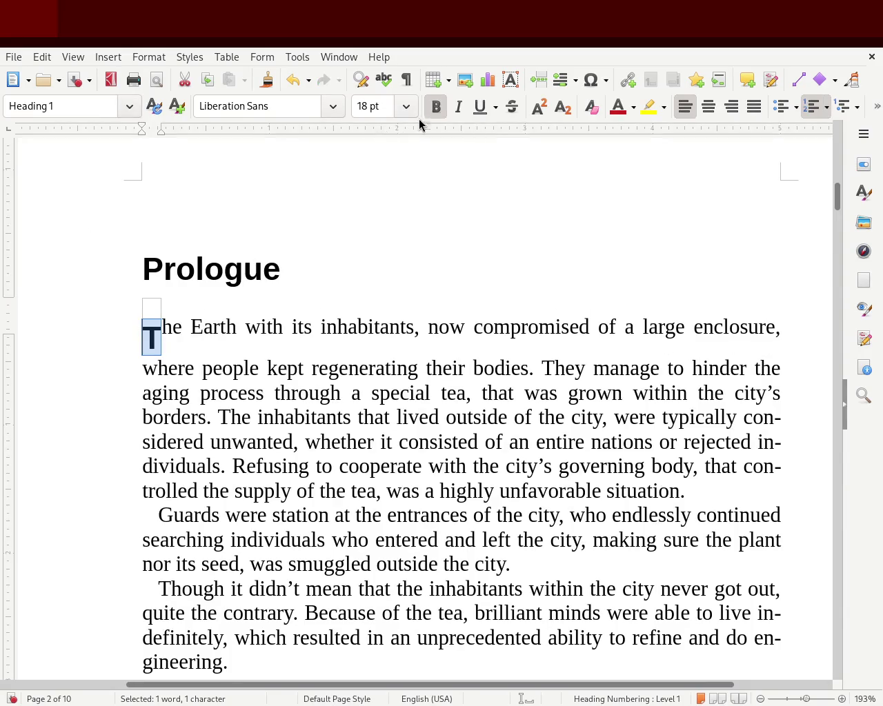
Undo the enlarged 'T' and try splitting off 'The inhabitants' sentence with a ruler indent.
key(ctrl+z)
key(ctrl+z)
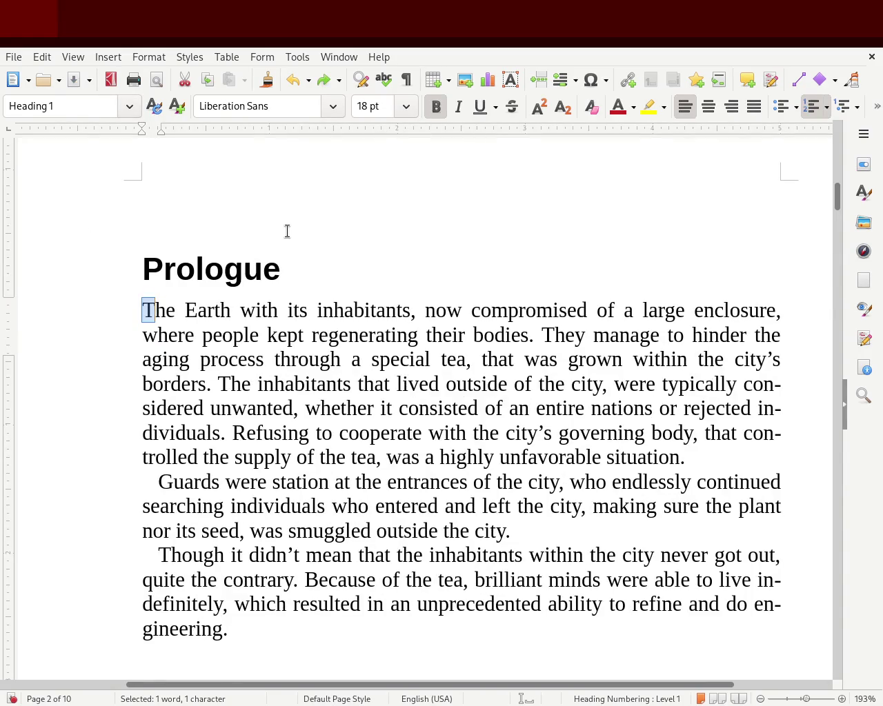
click(327, 336)
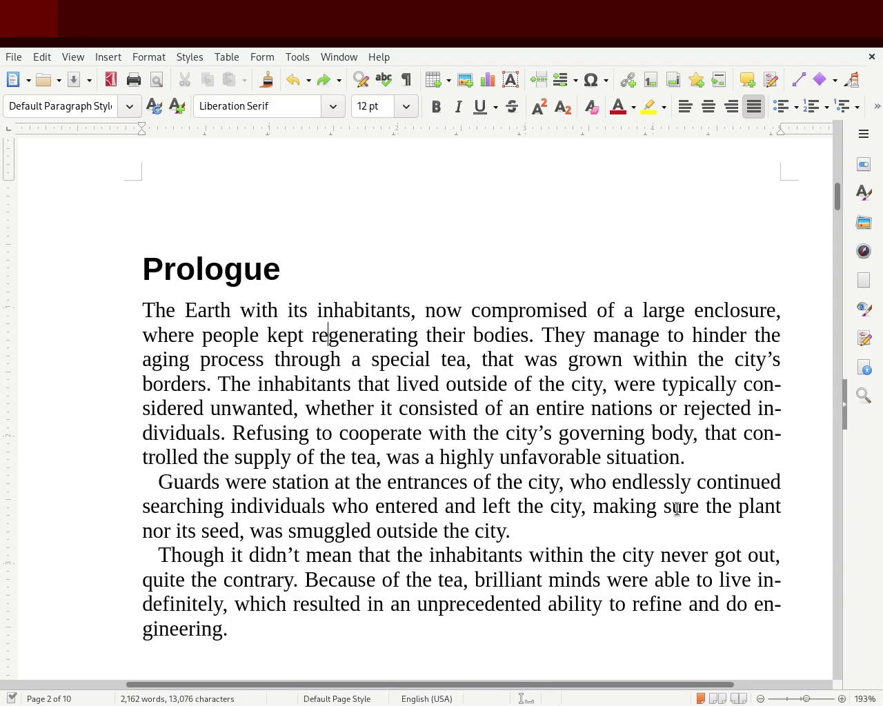
click(219, 379)
key(BackSpace)
key(shift+Return)
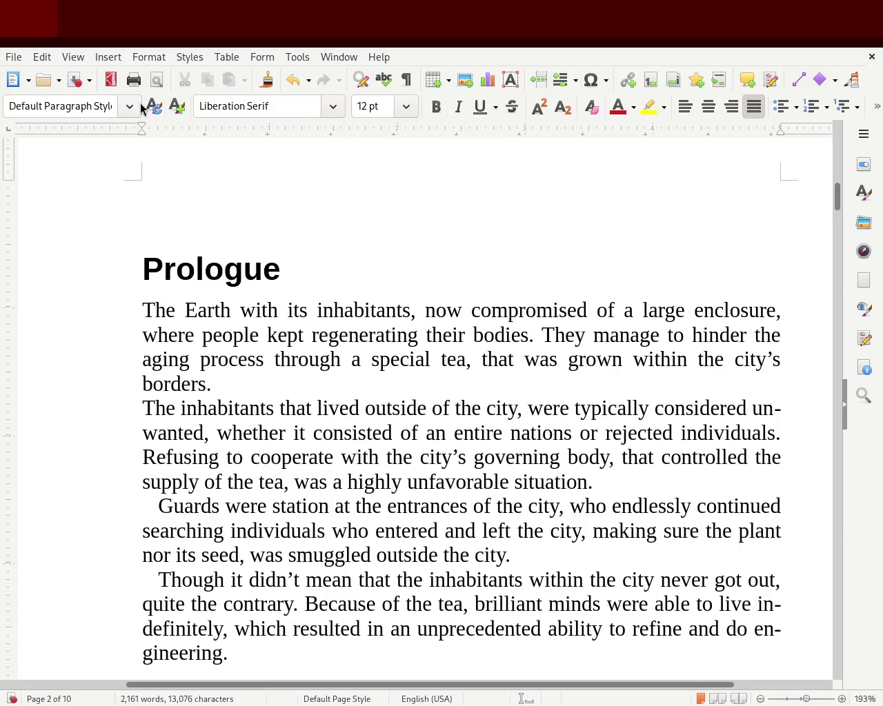
drag(141, 128, 166, 128)
click(158, 130)
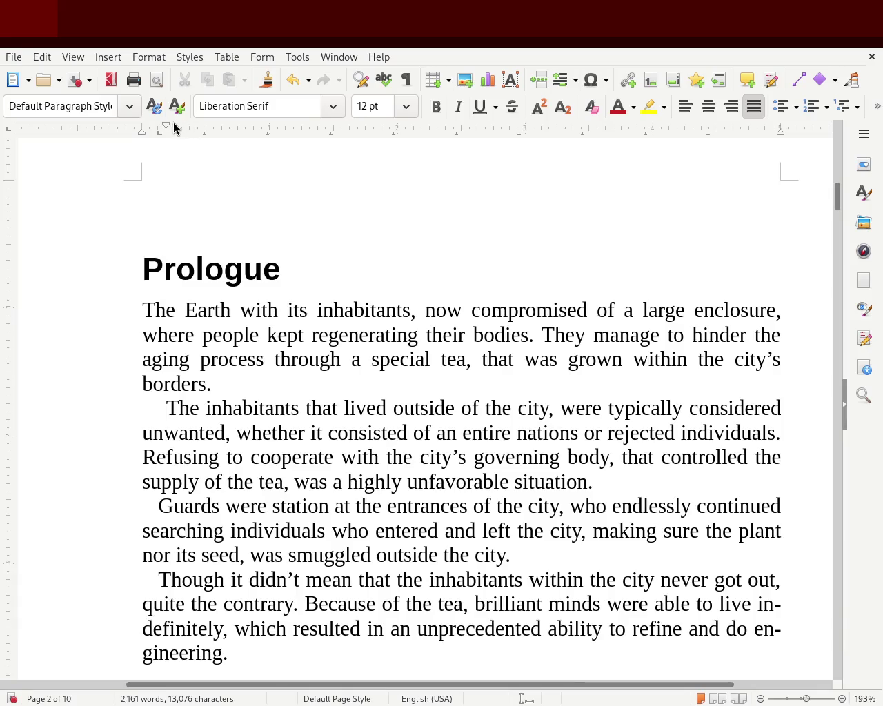
drag(166, 126, 157, 126)
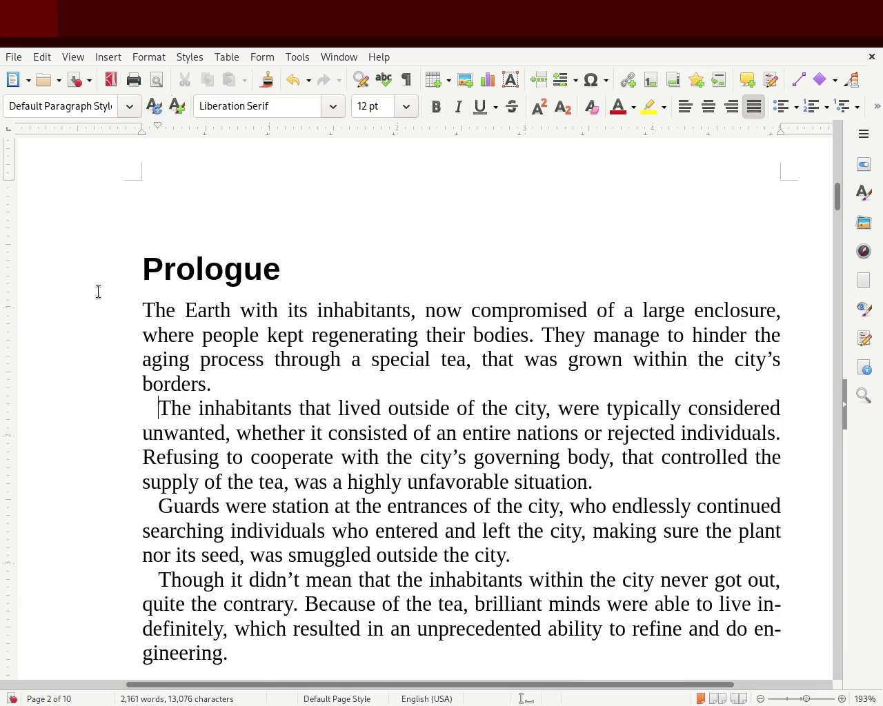
Rejoin 'The inhabitants' sentence, merge the 'Though' paragraph into the Guards paragraph, and save.
click(58, 391)
click(298, 433)
key(Delete)
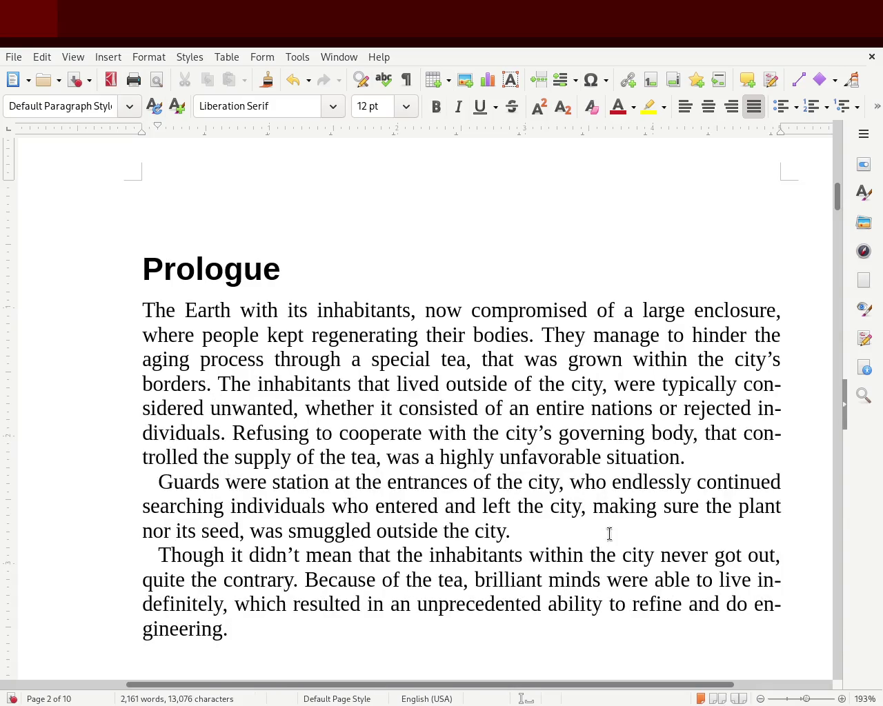
click(553, 520)
key(Delete)
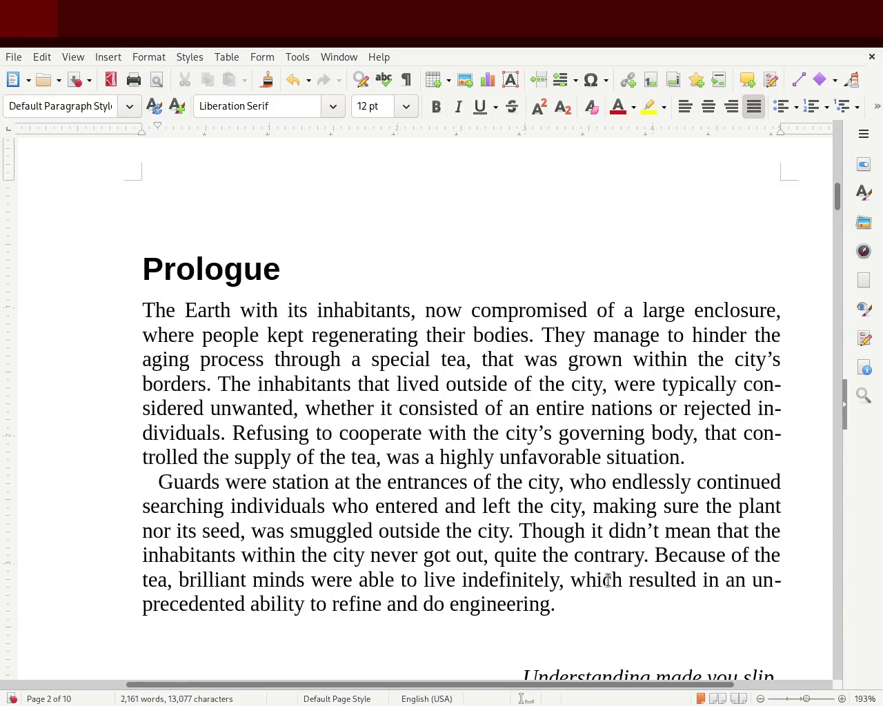
key(ctrl+s)
key(ctrl+s)
Change 'regenerating' to 'regenerated' and 'nations' to 'nation' in the Prologue.
double_click(371, 335)
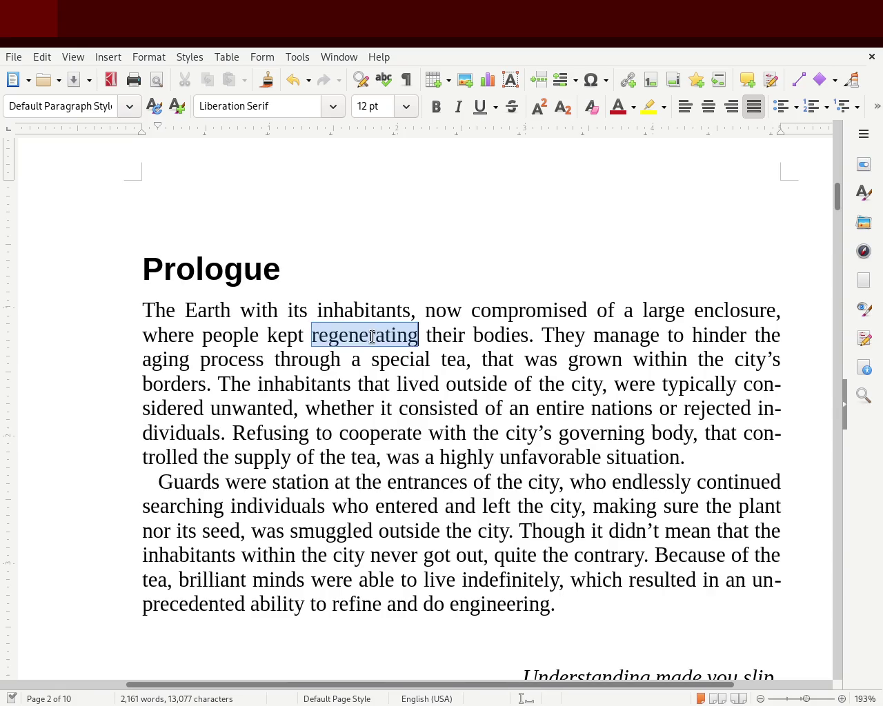
text(regenerat)
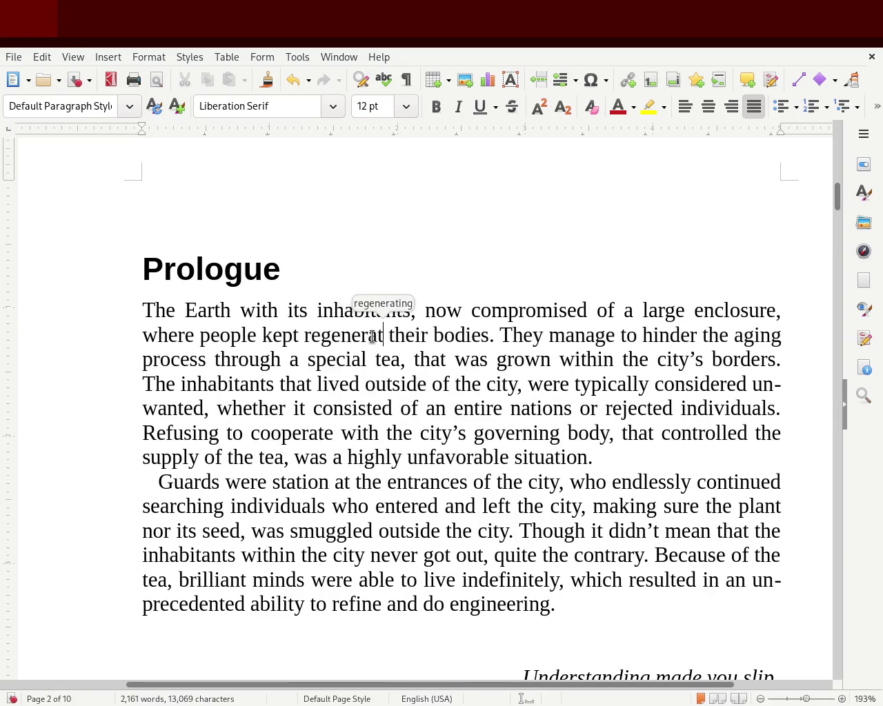
text(ed)
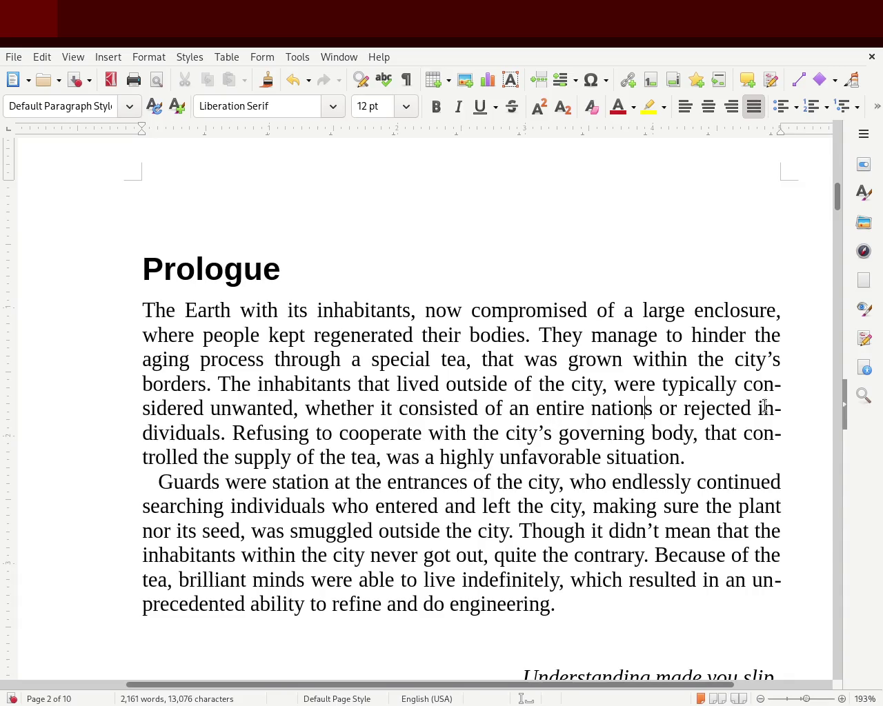
key(BackSpace)
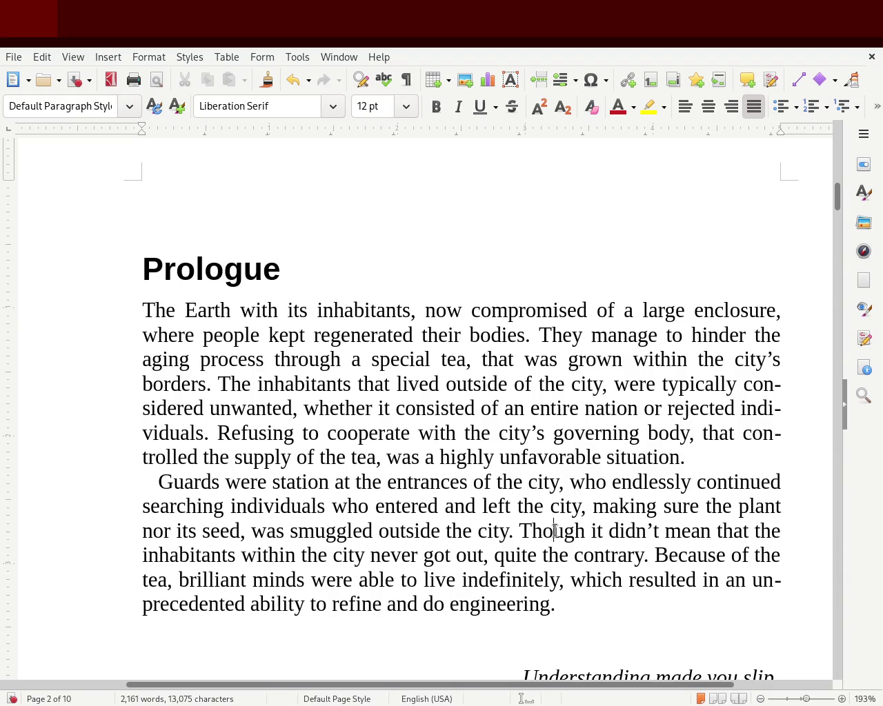
Delete 'Though' so the sentence starts with a capitalised 'It'.
double_click(554, 530)
key(Delete)
key(Delete)
text(T)
key(BackSpace)
text(I)
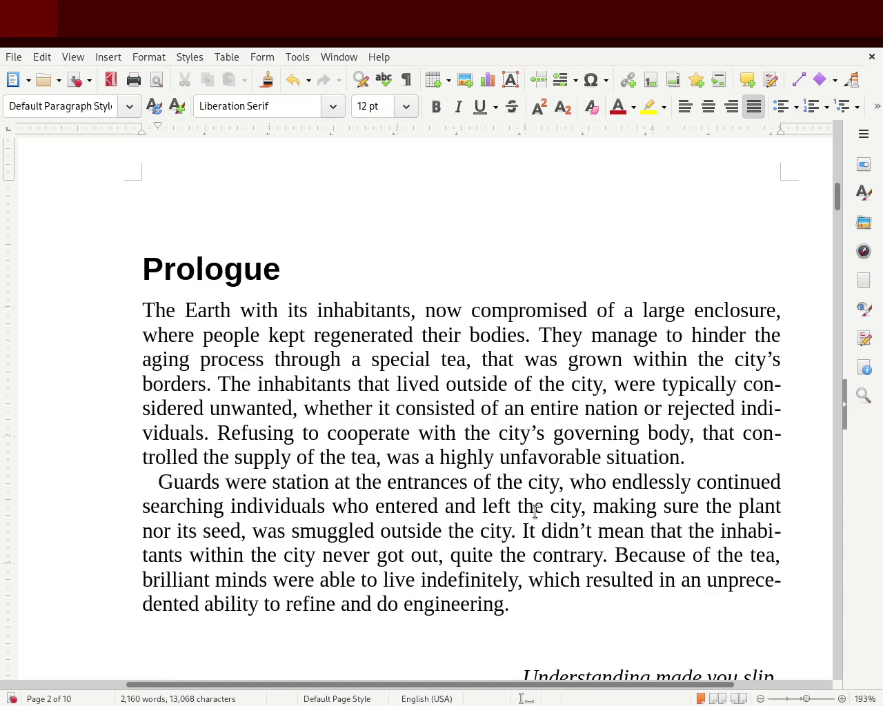
Replace 'within' with 'of' in 'the inhabitants of the city' and save.
double_click(199, 555)
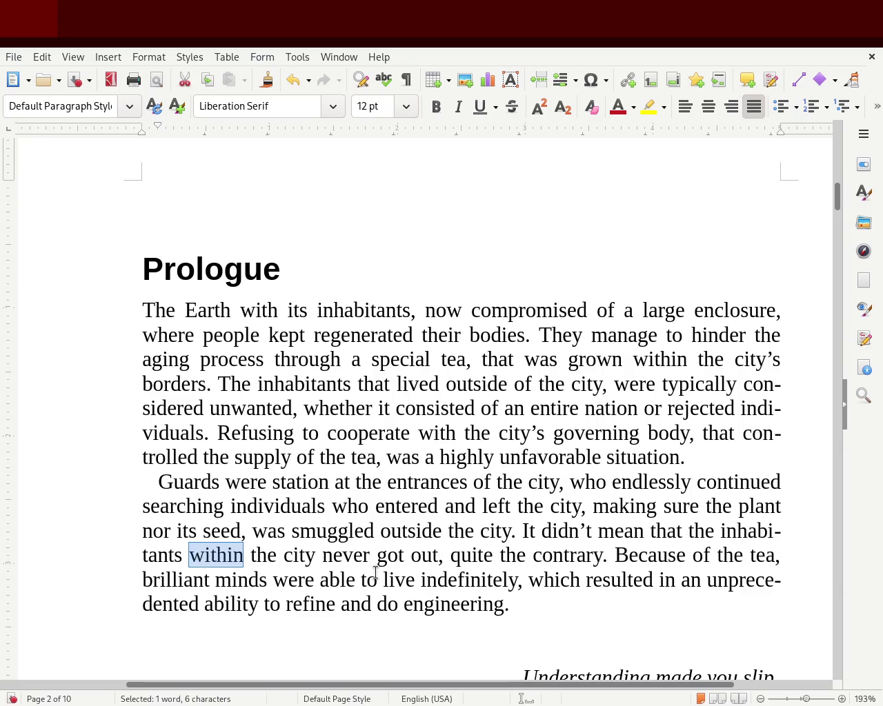
text(of)
key(Delete)
key(Delete)
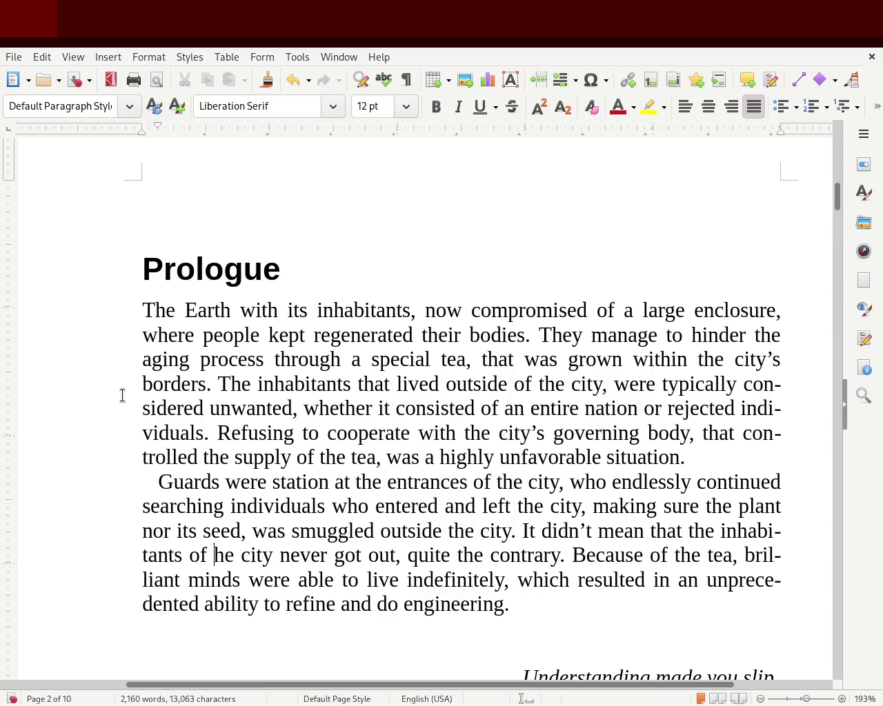
key(ctrl+s)
drag(834, 203, 841, 207)
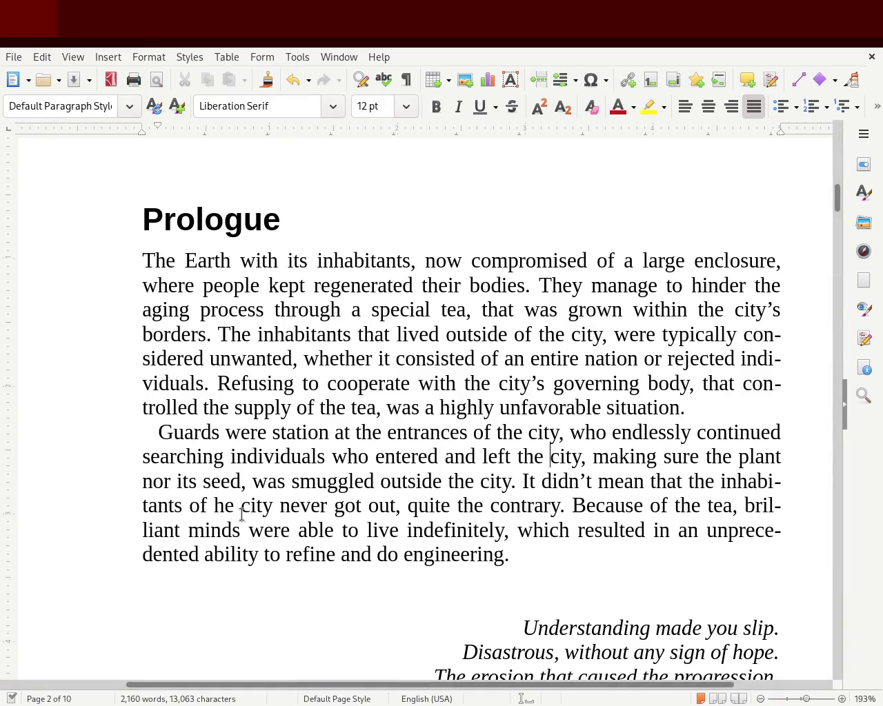
Change 'was smuggled' to 'got smuggled' in the Guards paragraph and save.
double_click(264, 482)
text(got)
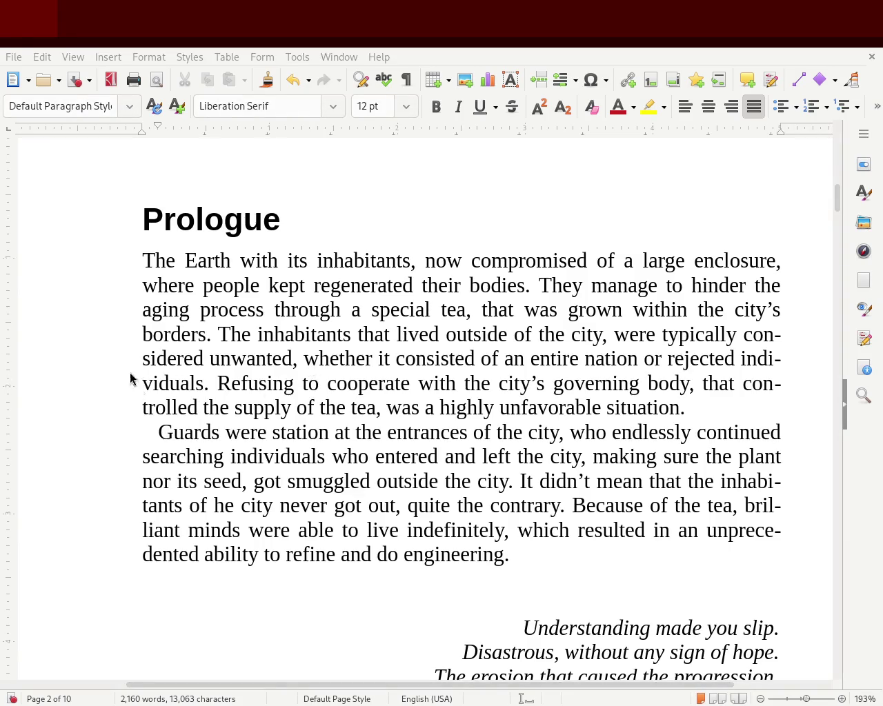
key(ctrl+s)
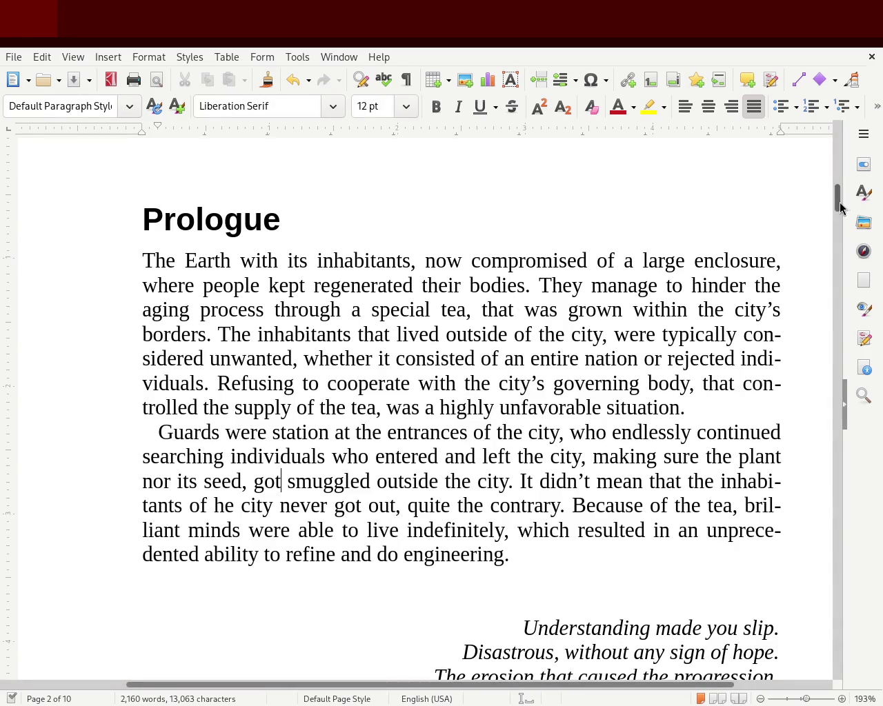
Zoom to 100% and scroll back up to view the whole Prologue page.
scroll(839, 196, up, 5)
drag(839, 196, 839, 230)
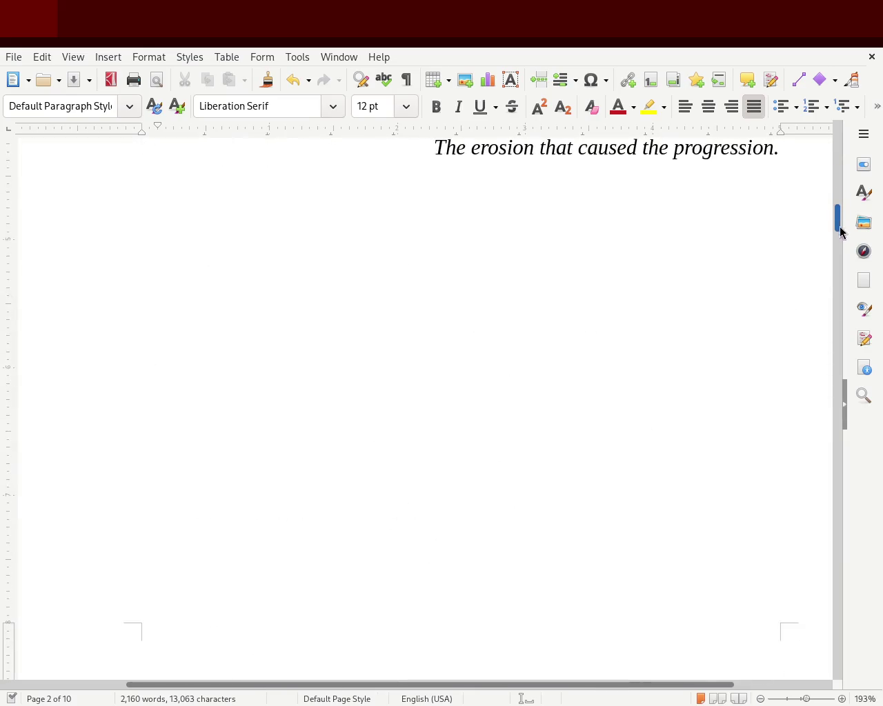
click(804, 699)
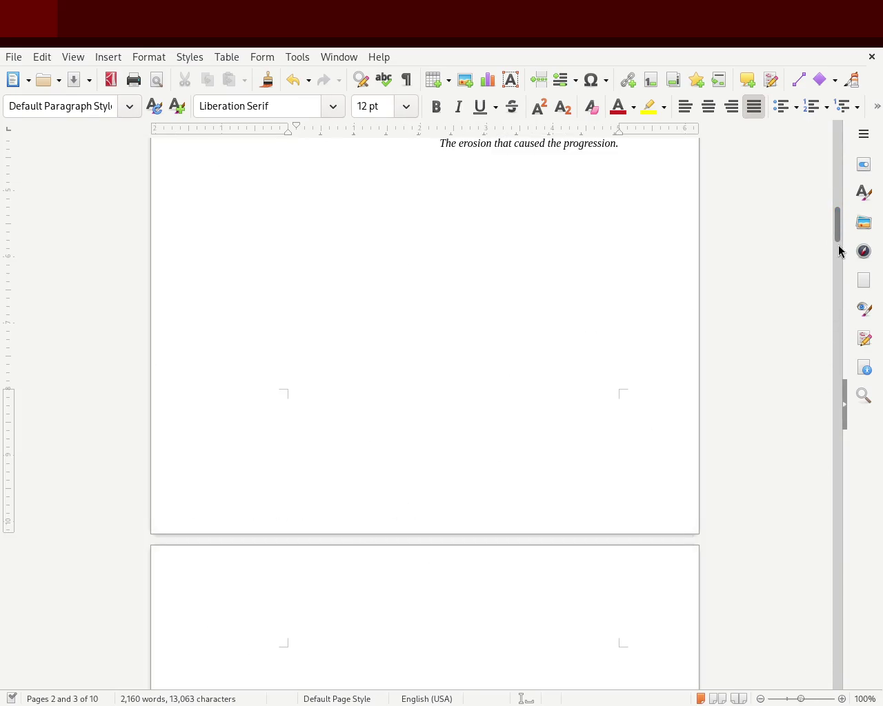
scroll(839, 207, up, 10)
mouse_move(839, 200)
mouse_down()
mouse_move(842, 289)
mouse_move(846, 279)
mouse_move(881, 496)
mouse_move(882, 637)
mouse_move(834, 386)
mouse_move(825, 167)
mouse_move(824, 223)
mouse_move(825, 215)
mouse_up()
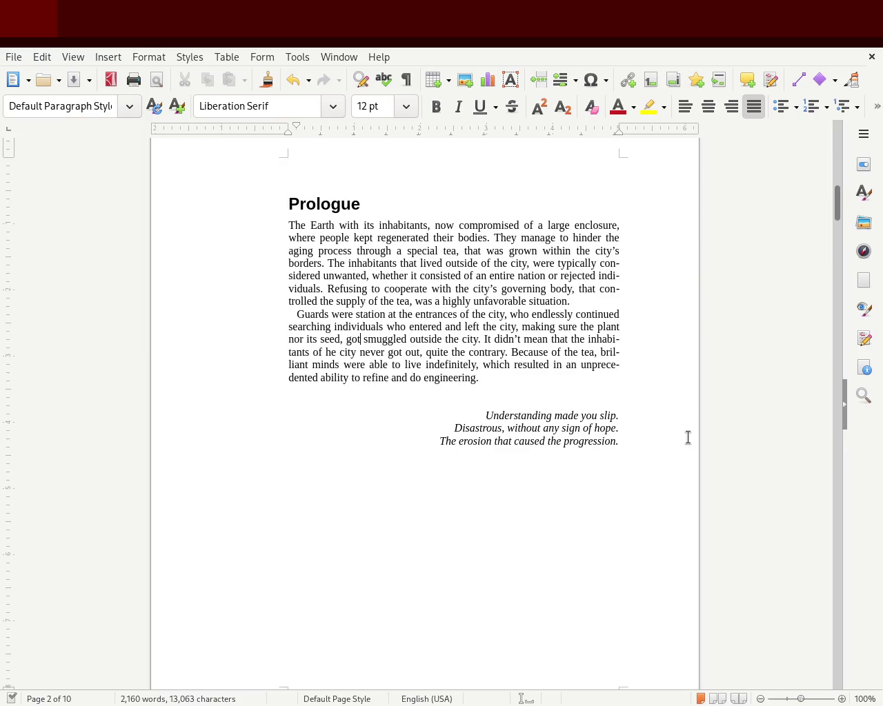
Replace 'large' with 'vast' in the first paragraph's enclosure description.
double_click(563, 226)
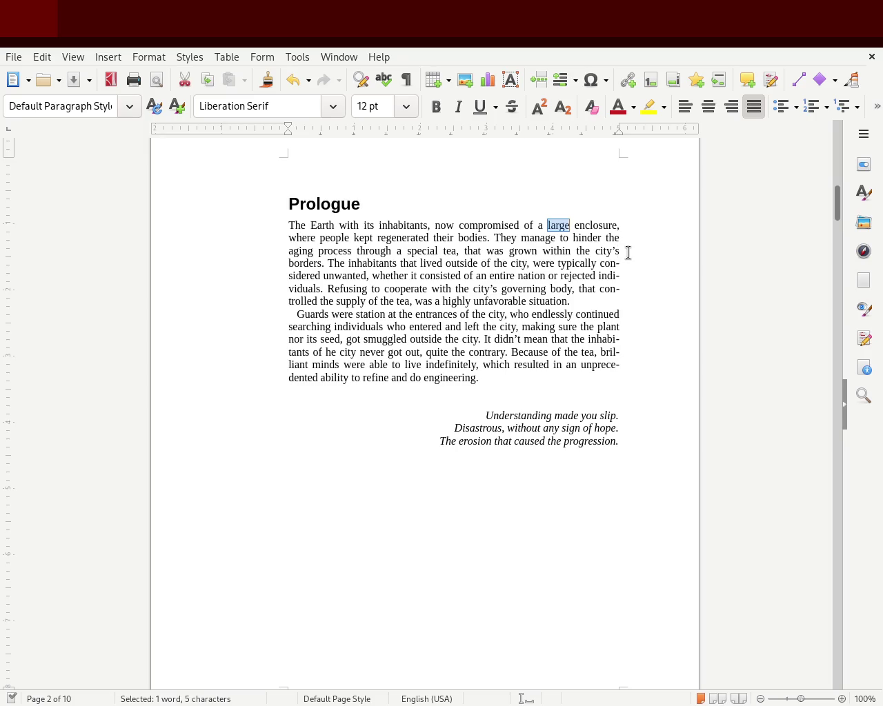
text(vast)
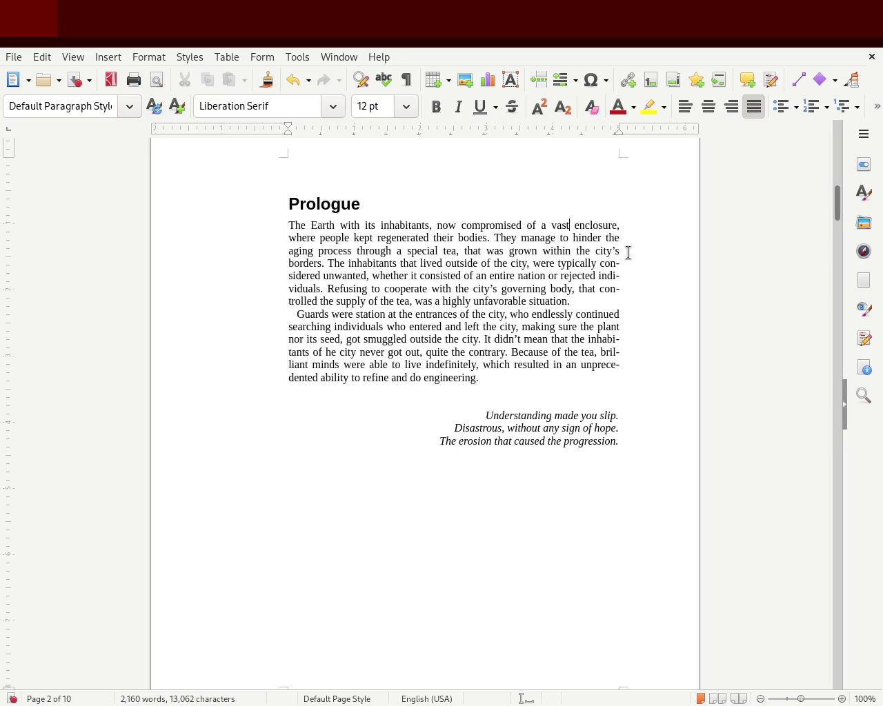
click(572, 301)
click(517, 307)
Change 'outside the city' to 'to the outside' and begin 'Space engineering had now reached'.
text(to the)
key(Delete)
key(Delete)
key(Delete)
key(Delete)
key(Delete)
key(Delete)
key(Delete)
key(Delete)
key(Delete)
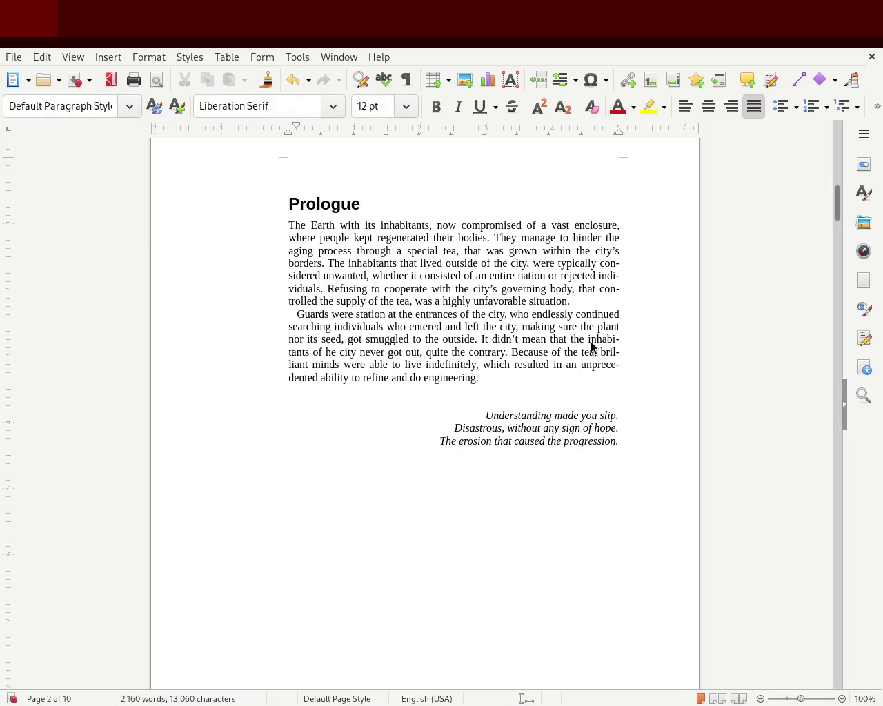
click(498, 378)
text(Space engineer)
key(Return)
text(and reached)
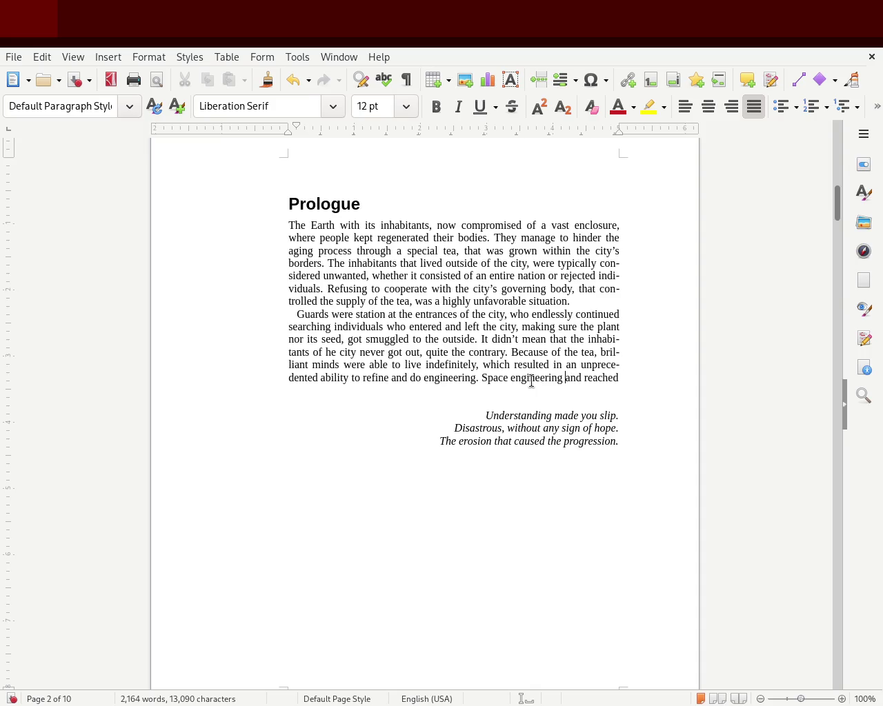
key(ctrl+Left)
key(ctrl+Left)
text(,)
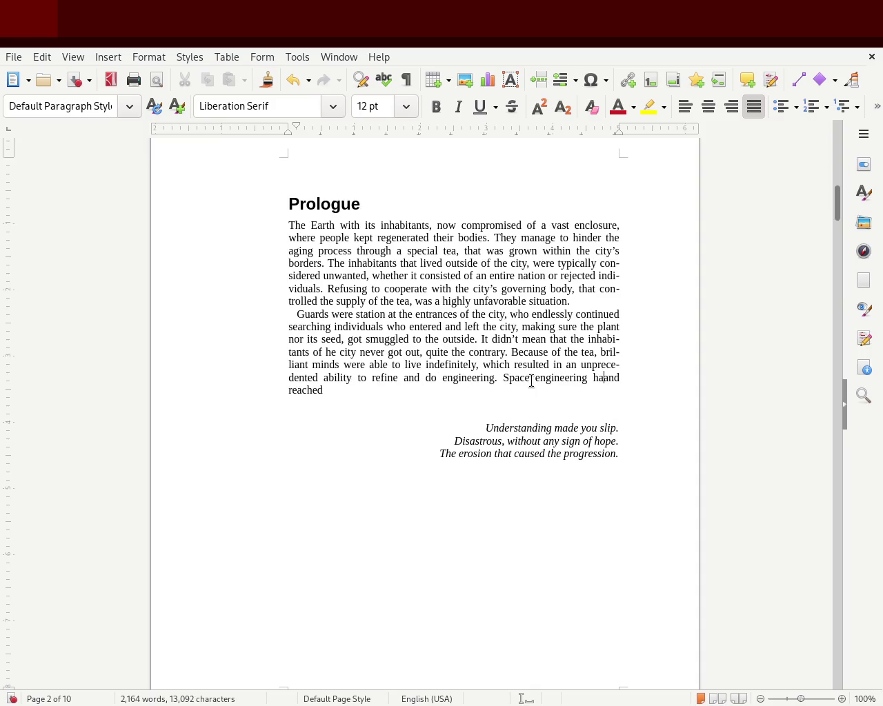
key(BackSpace)
text(had now reached)
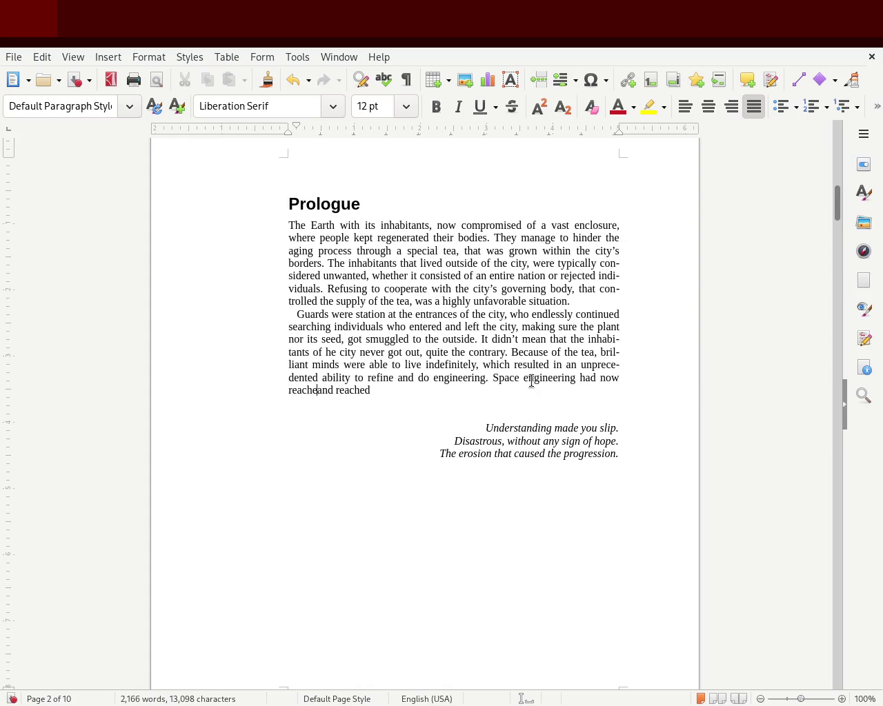
key(Delete)
key(Delete)
key(Delete)
key(Delete)
Finish the sentence with 'a level, thought to be beyond impossible.'.
text(s)
key(BackSpace)
text(sc)
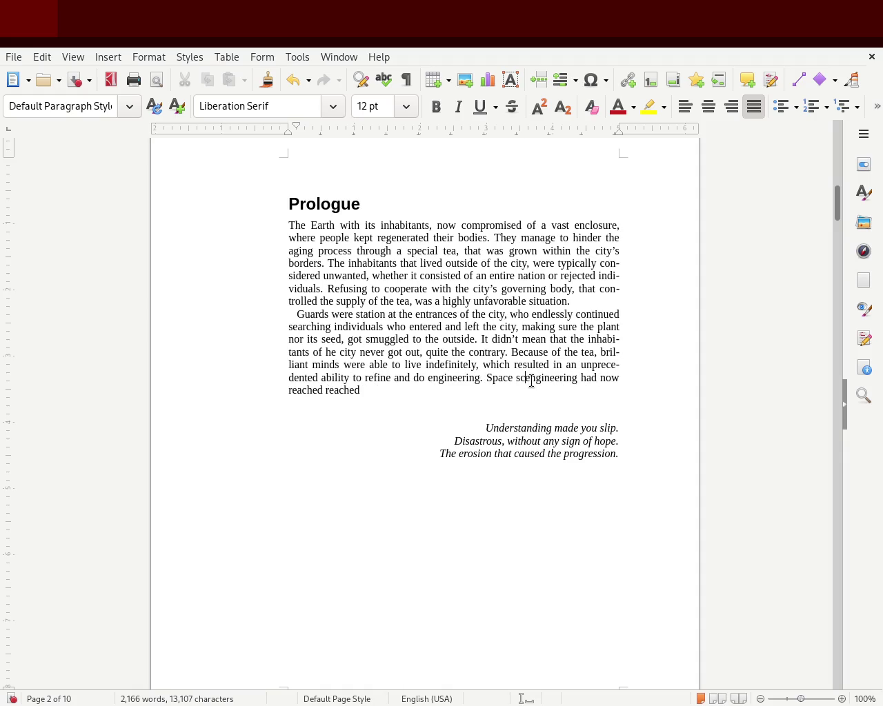
key(BackSpace)
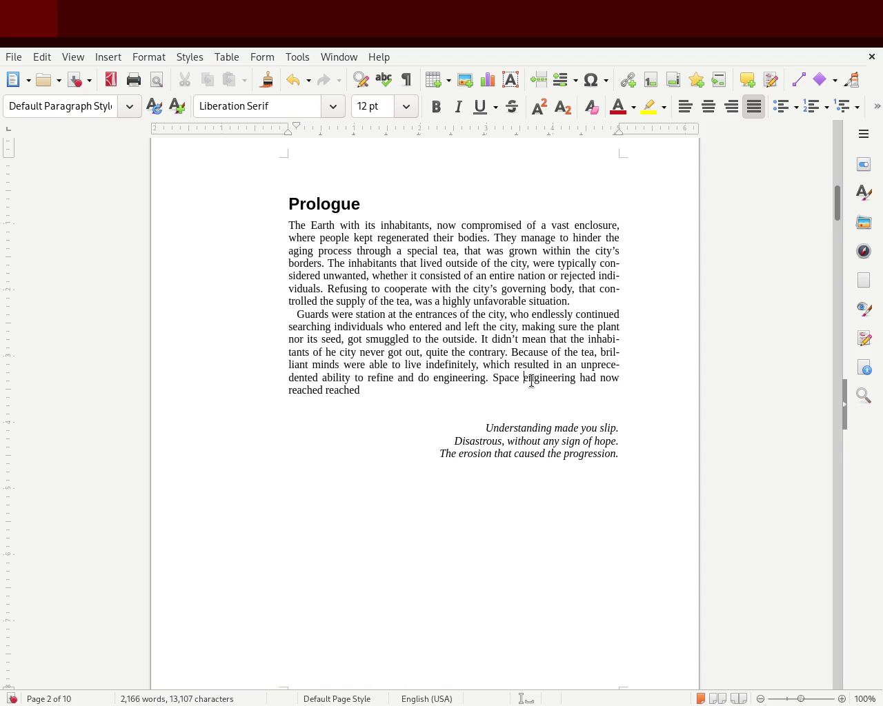
key(End)
key(Down)
text(e)
text( level )
text(, through)
key(BackSpace)
key(BackSpace)
key(BackSpace)
key(BackSpace)
key(BackSpace)
text(ought to be)
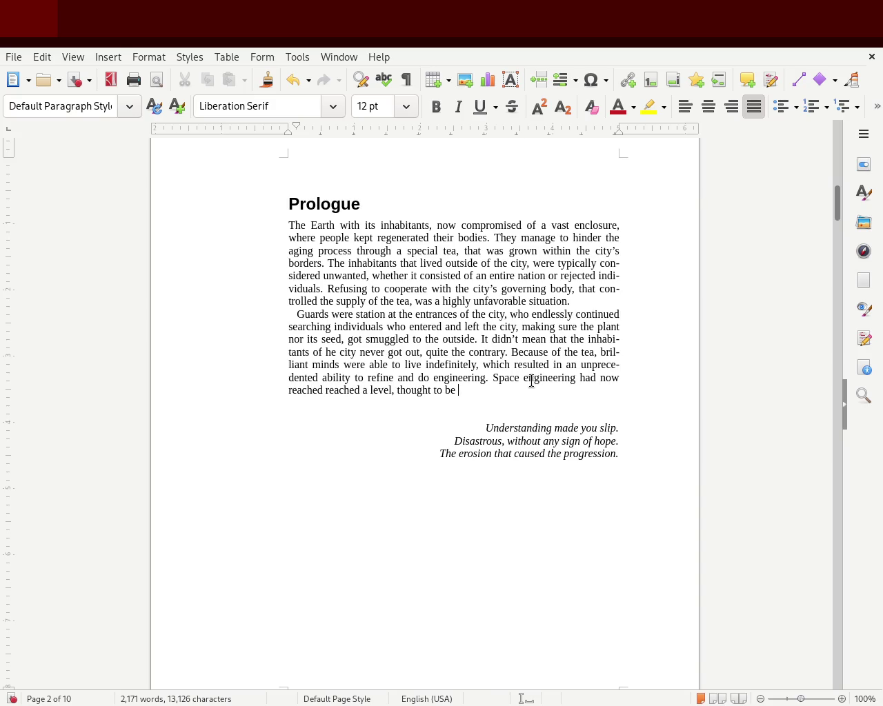
text(beyond impossible.)
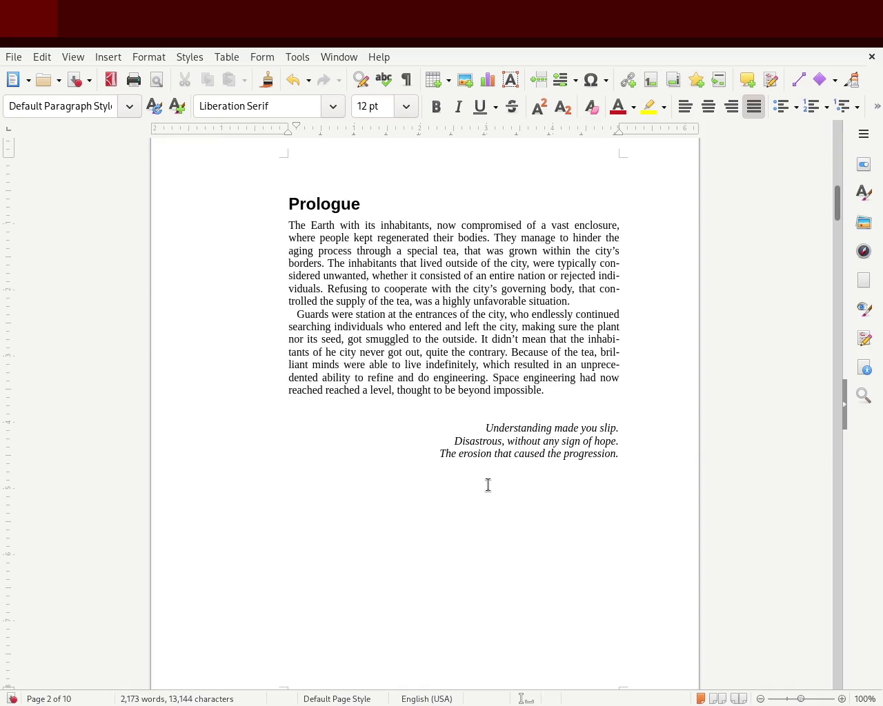
Reword to 'a level that went beyond what was considered' and save.
click(390, 391)
key(Delete)
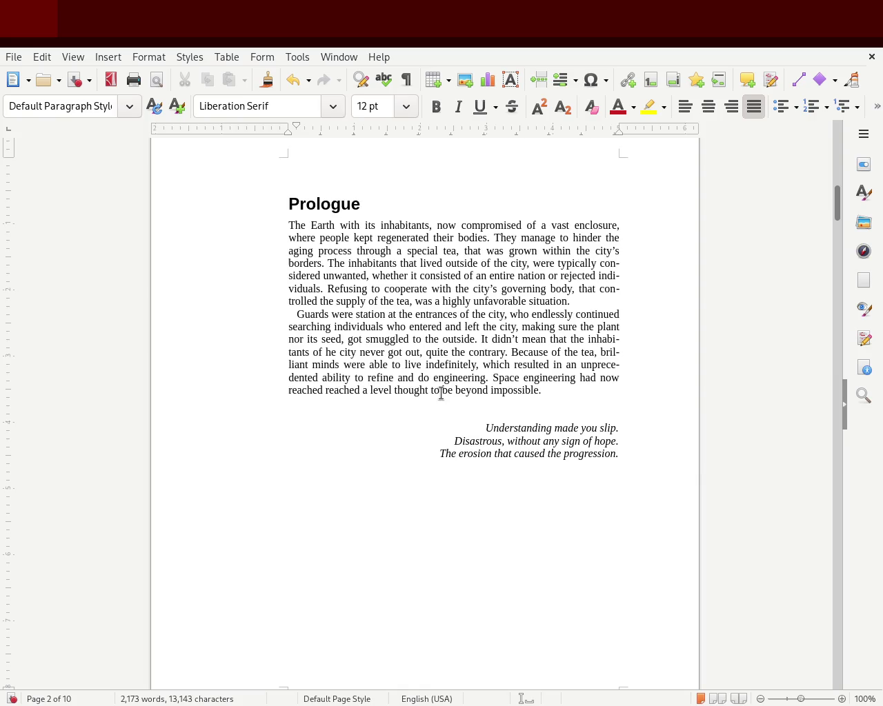
text(,)
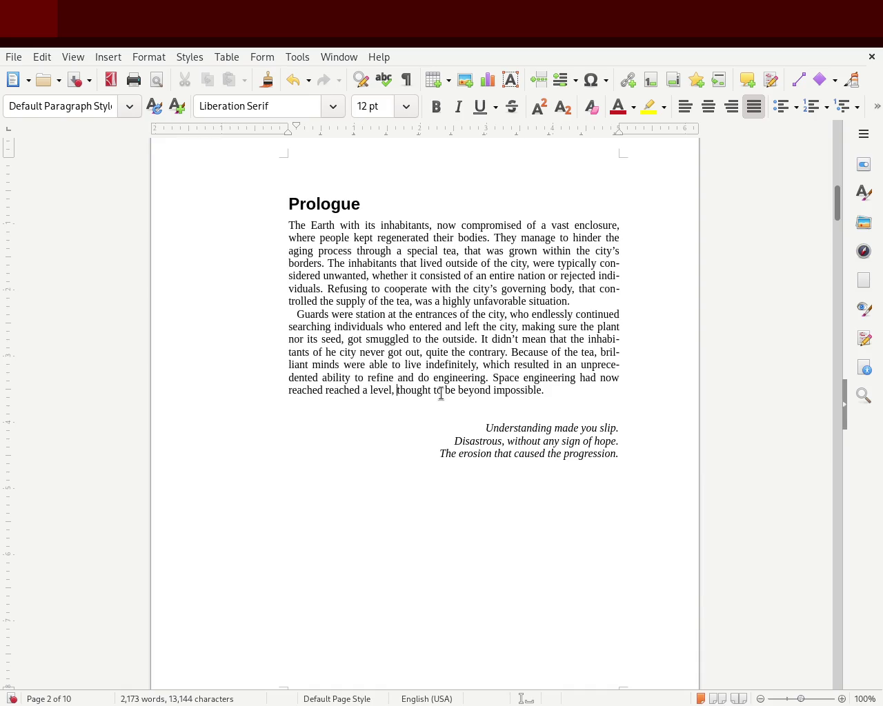
key(BackSpace)
key(BackSpace)
key(BackSpace)
key(BackSpace)
key(BackSpace)
key(BackSpace)
key(BackSpace)
key(BackSpace)
key(Delete)
key(Delete)
key(Delete)
key(Delete)
text(that went beyond)
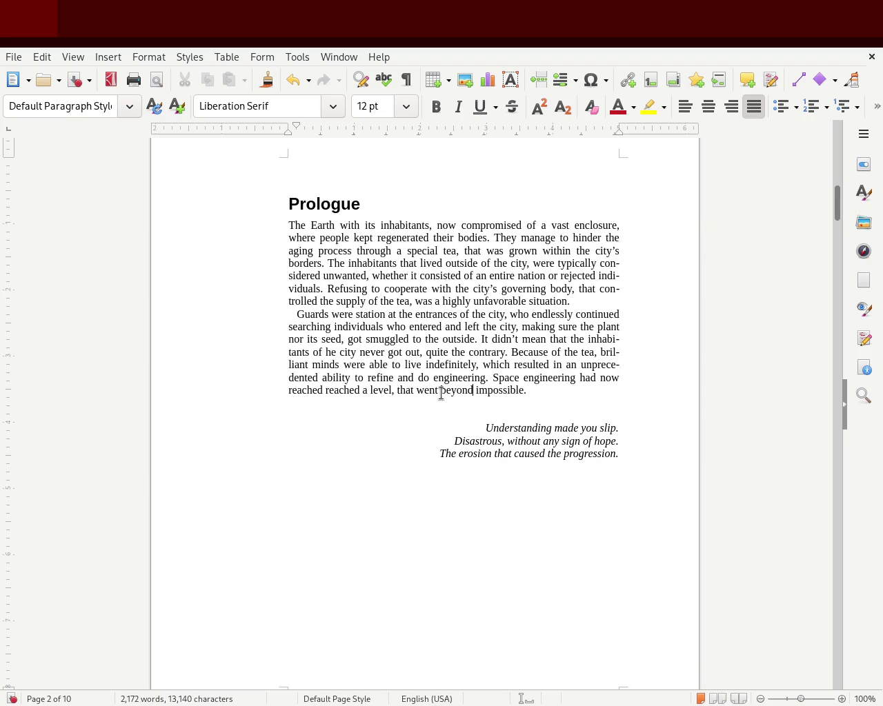
text( what was consider )
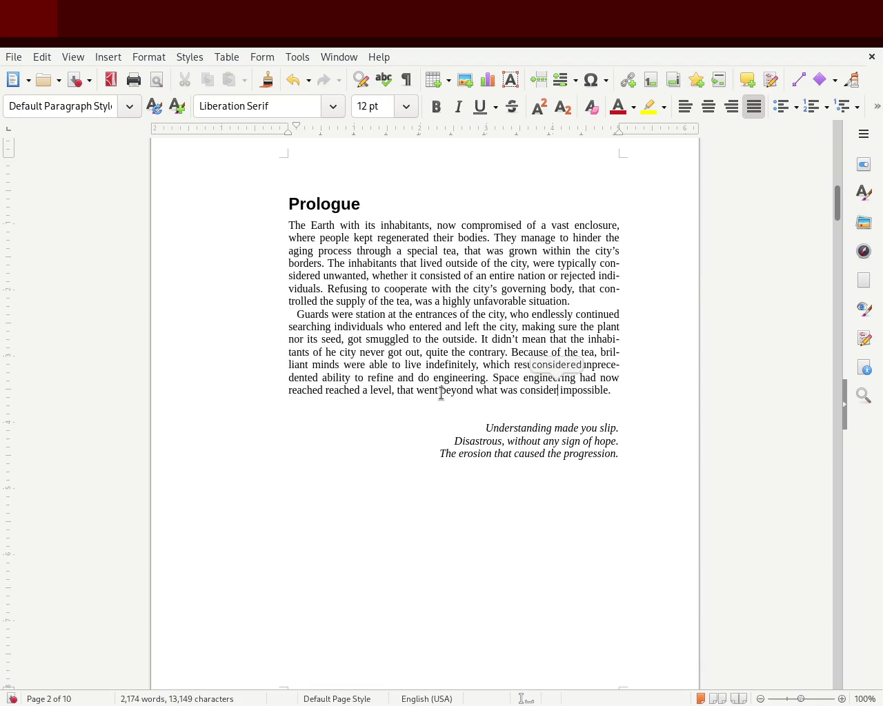
text(ed)
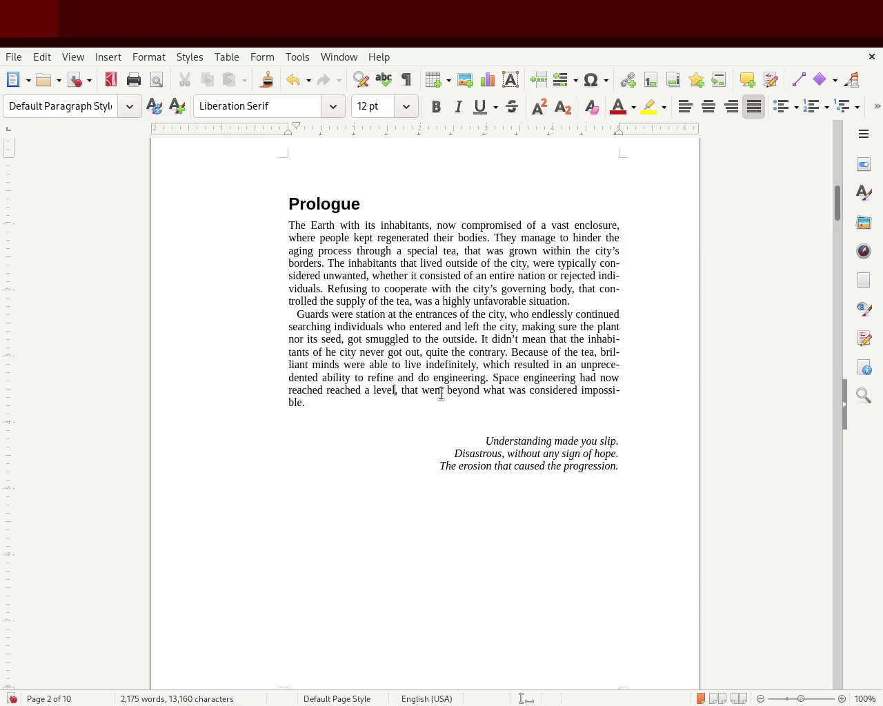
key(BackSpace)
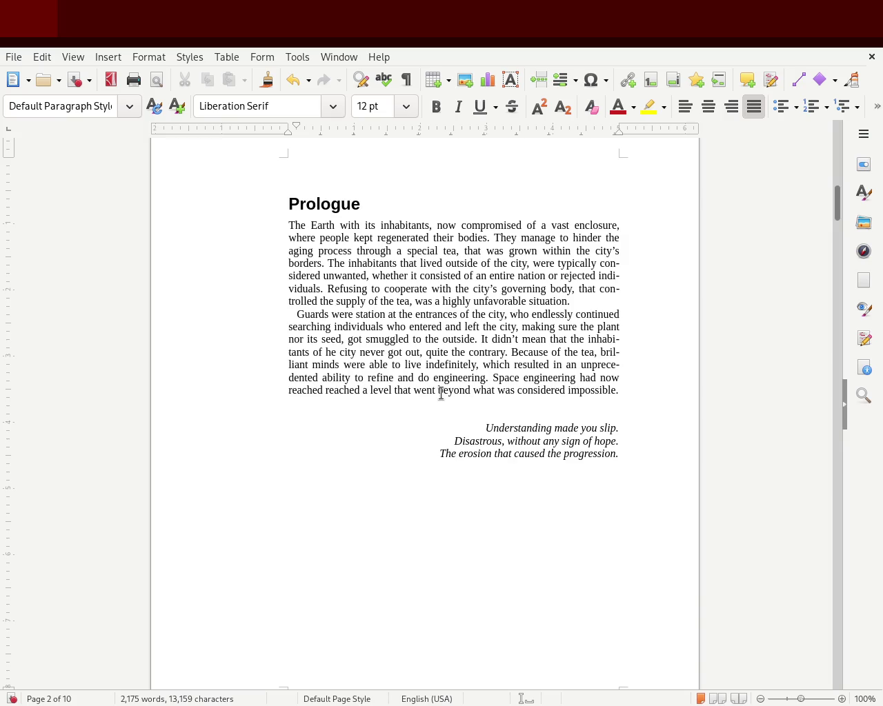
text(,)
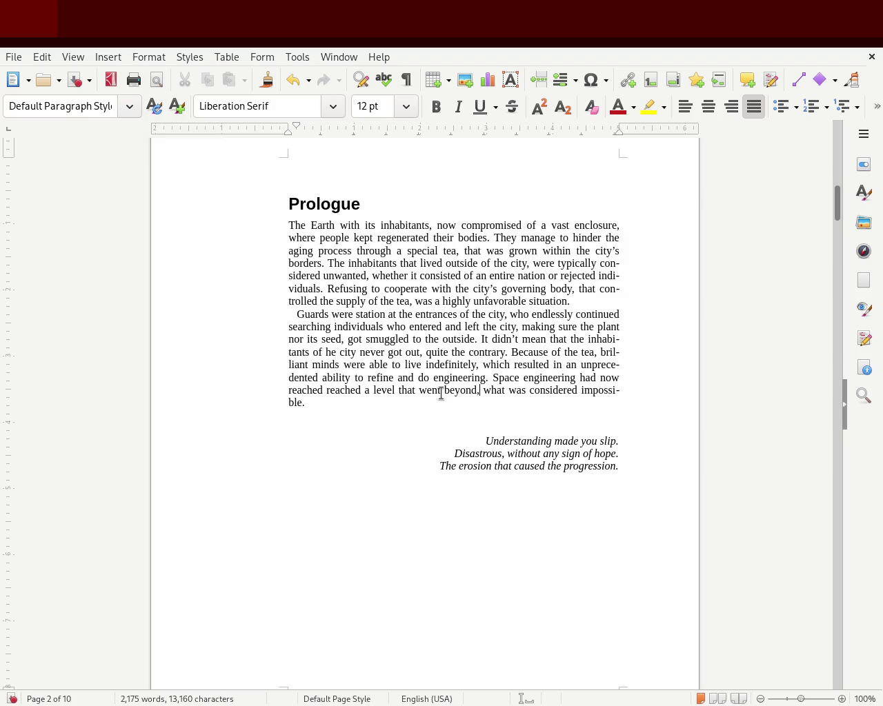
key(ctrl+s)
Replace 'impossible' with 'possible', remove the comma after 'beyond', and save.
double_click(599, 390)
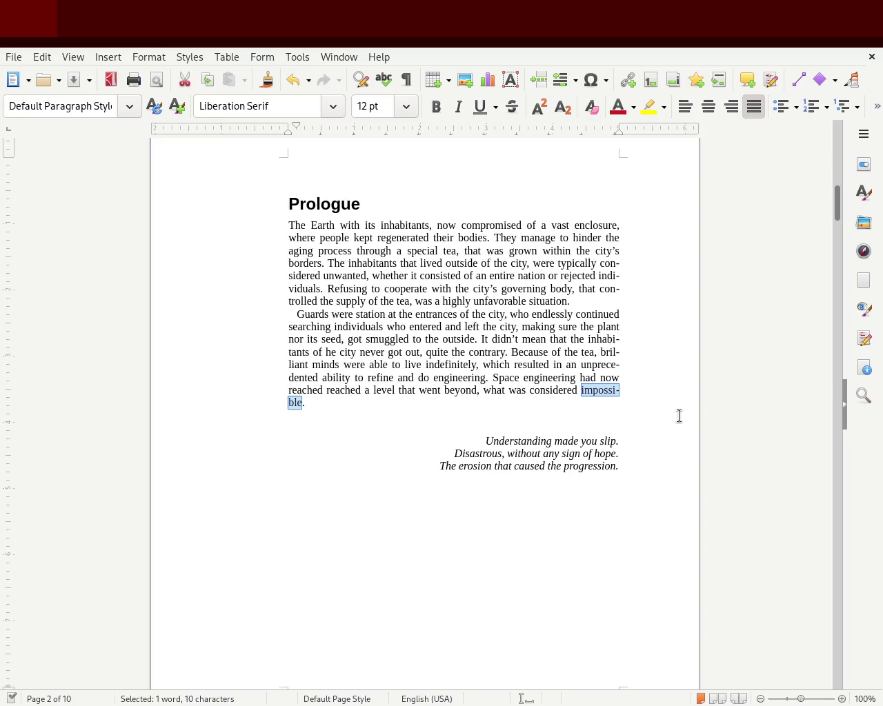
text(possible.)
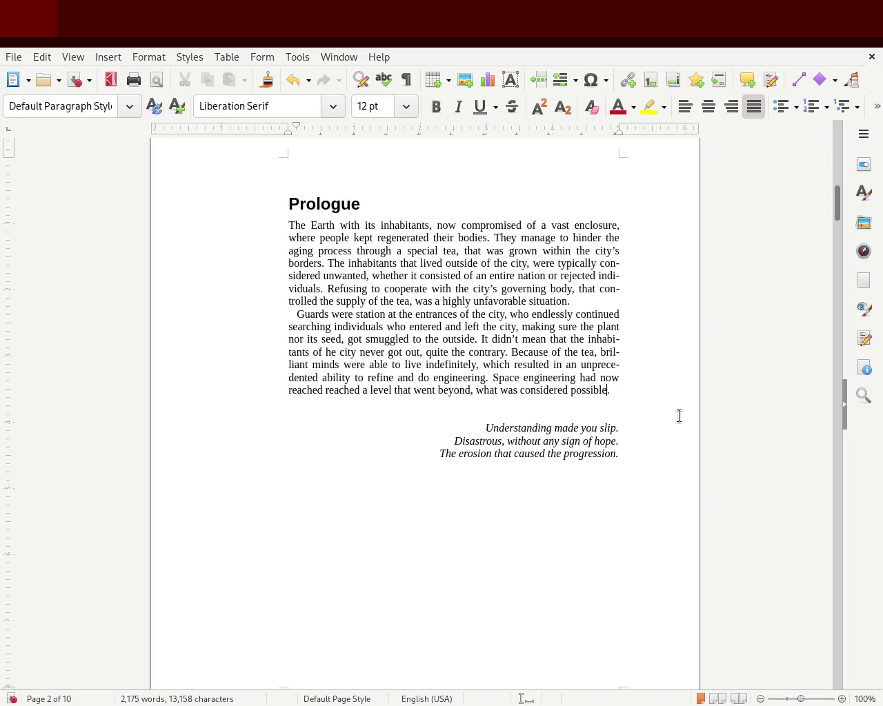
click(471, 390)
key(BackSpace)
key(ctrl+s)
click(601, 396)
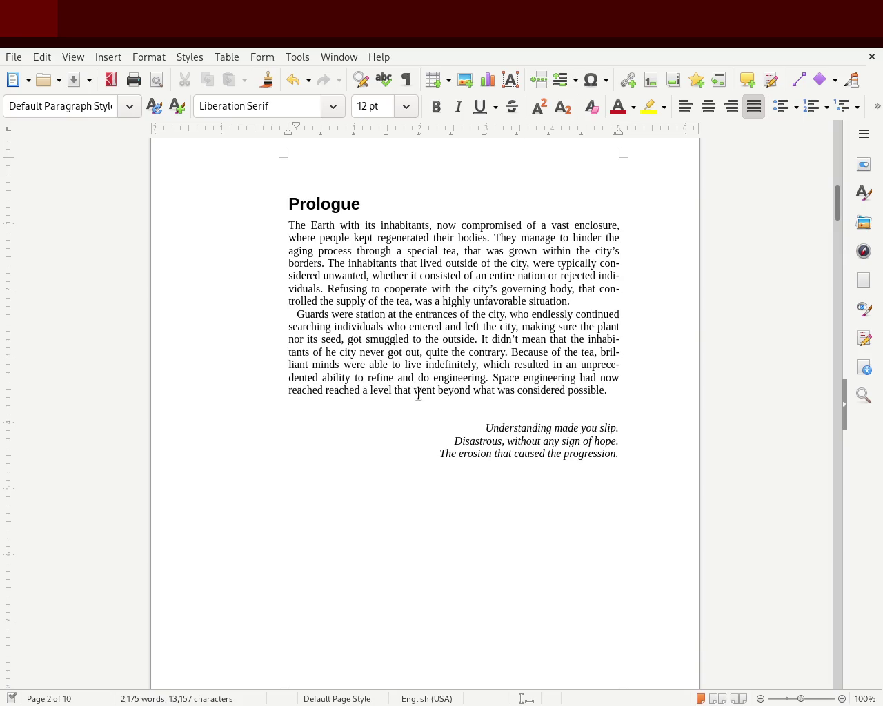
drag(435, 392, 604, 392)
Cut the sentence back after 'level', add 'were', and change 'had now' to 'could'.
click(435, 392)
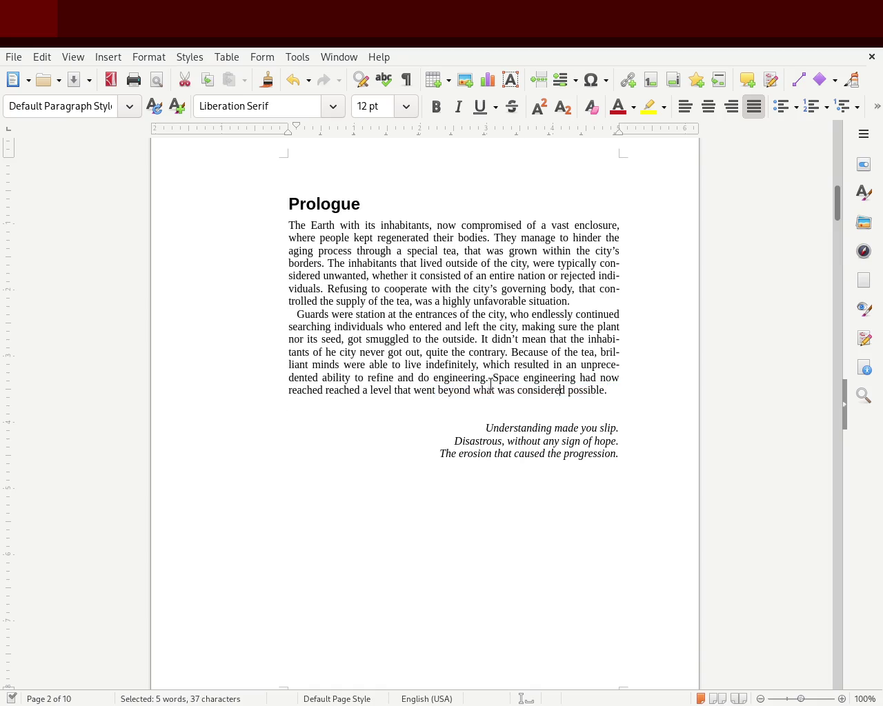
drag(419, 391, 609, 390)
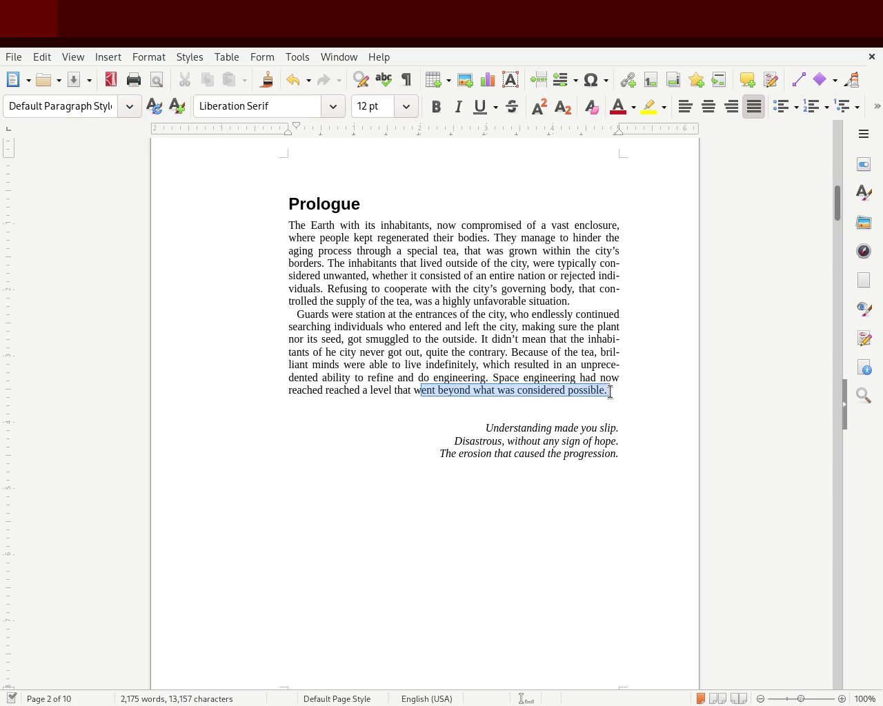
key(Delete)
key(BackSpace)
key(BackSpace)
key(BackSpace)
key(BackSpace)
key(BackSpace)
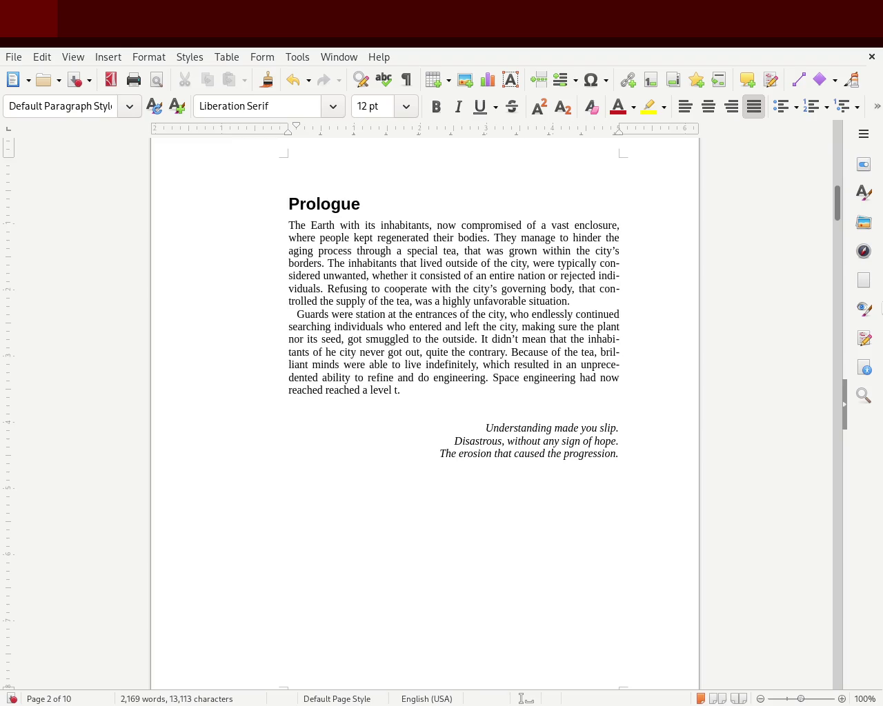
key(BackSpace)
text(were)
double_click(588, 378)
text(could)
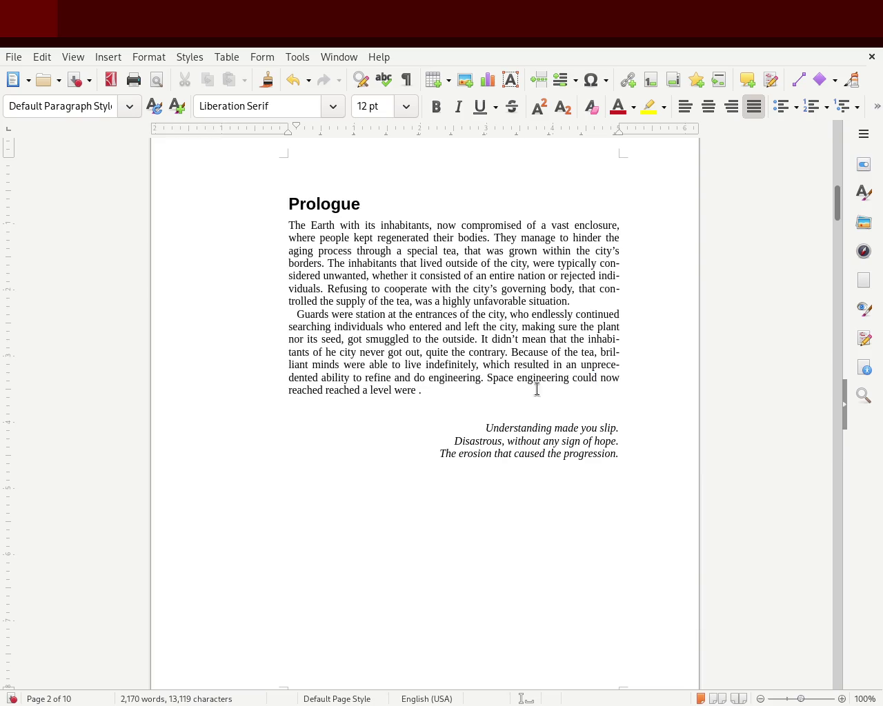
double_click(612, 379)
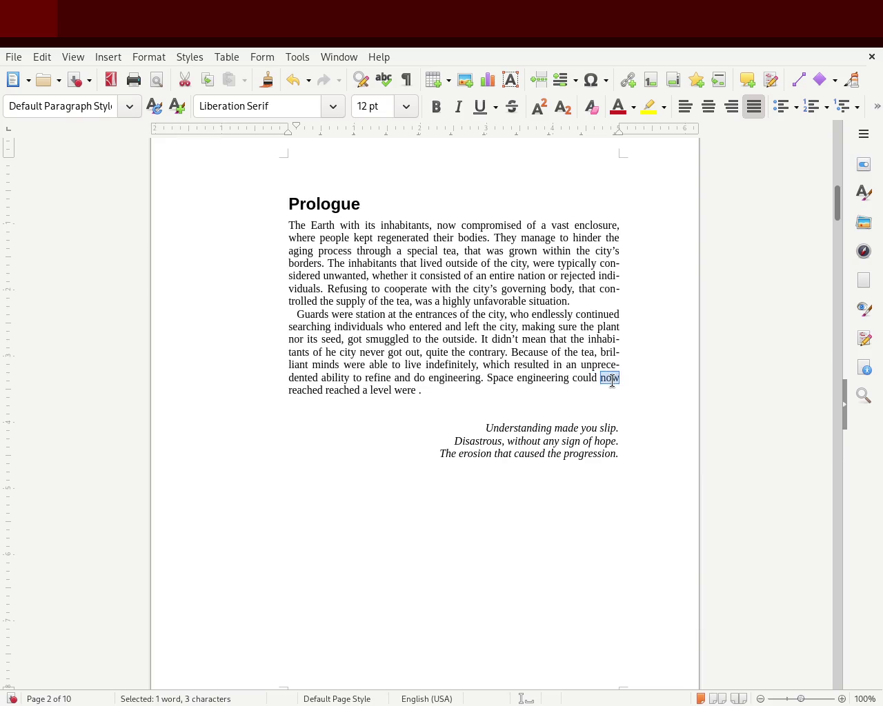
key(BackSpace)
key(Delete)
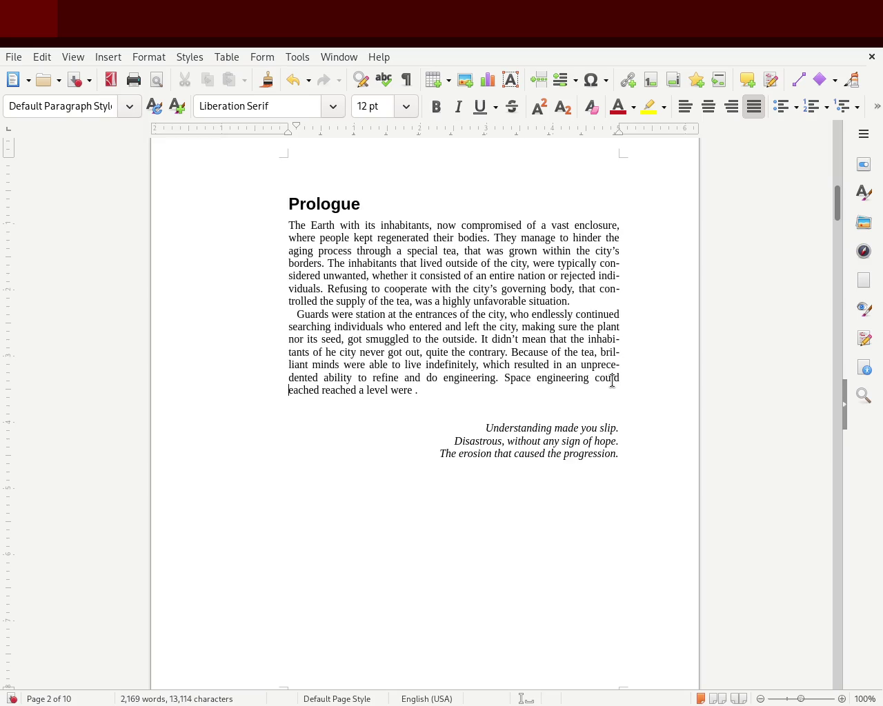
key(Right)
key(Right)
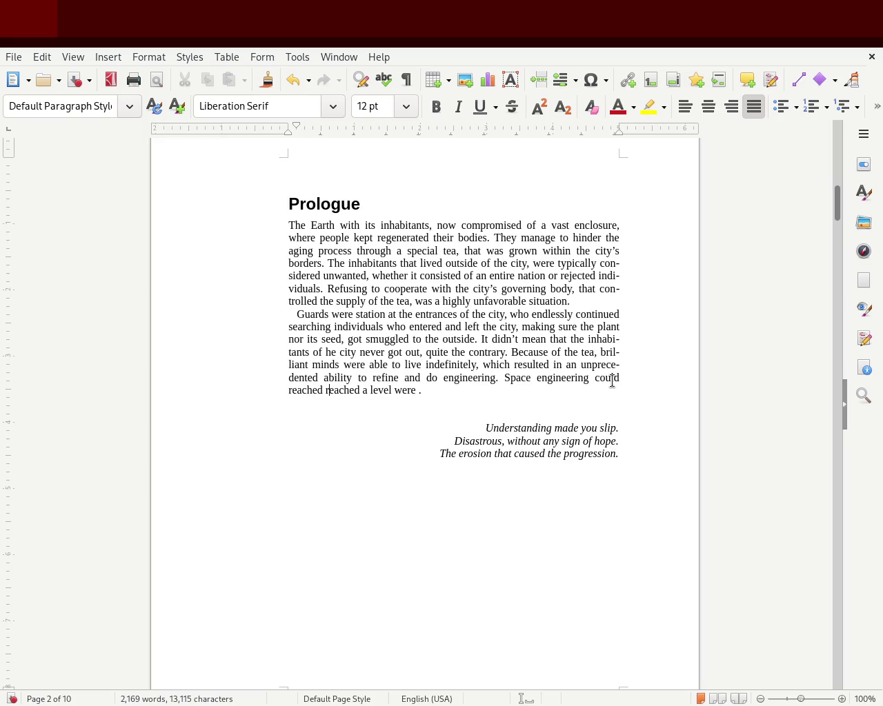
Continue the sentence: 'a time wasn't an issue, if you didn't manage to get a deadly wound.'.
text(a )
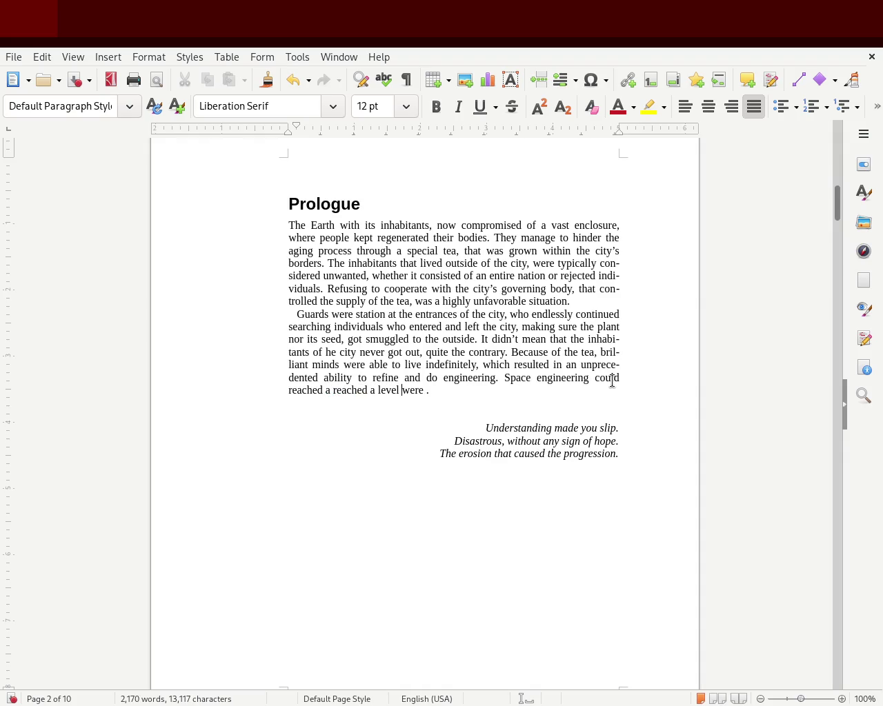
text(time wasn'tan issude, if you didn't mange to hurt yourself le)
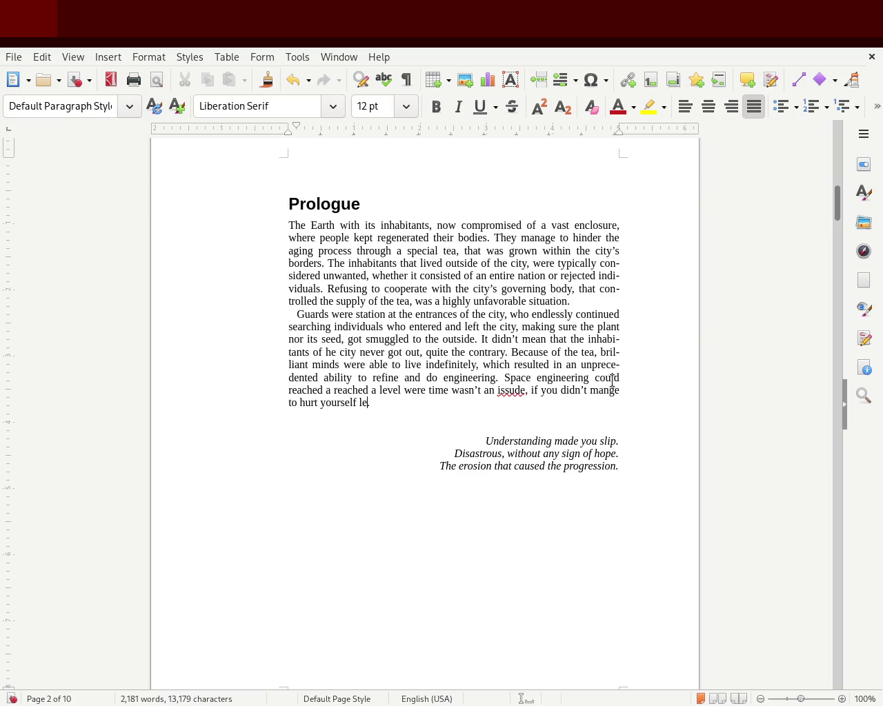
key(BackSpace)
key(BackSpace)
key(BackSpace)
key(BackSpace)
key(BackSpace)
key(BackSpace)
key(BackSpace)
key(BackSpace)
key(BackSpace)
key(BackSpace)
key(BackSpace)
key(BackSpace)
key(BackSpace)
text(age to)
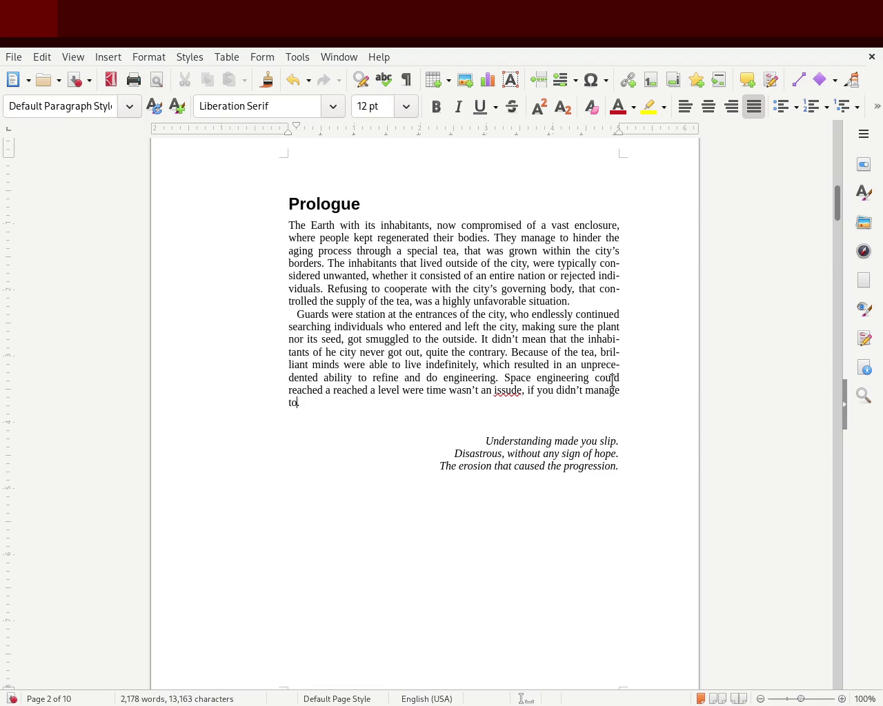
text( become)
key(BackSpace)
key(BackSpace)
key(BackSpace)
key(BackSpace)
key(BackSpace)
key(BackSpace)
text(become wounded)
key(BackSpace)
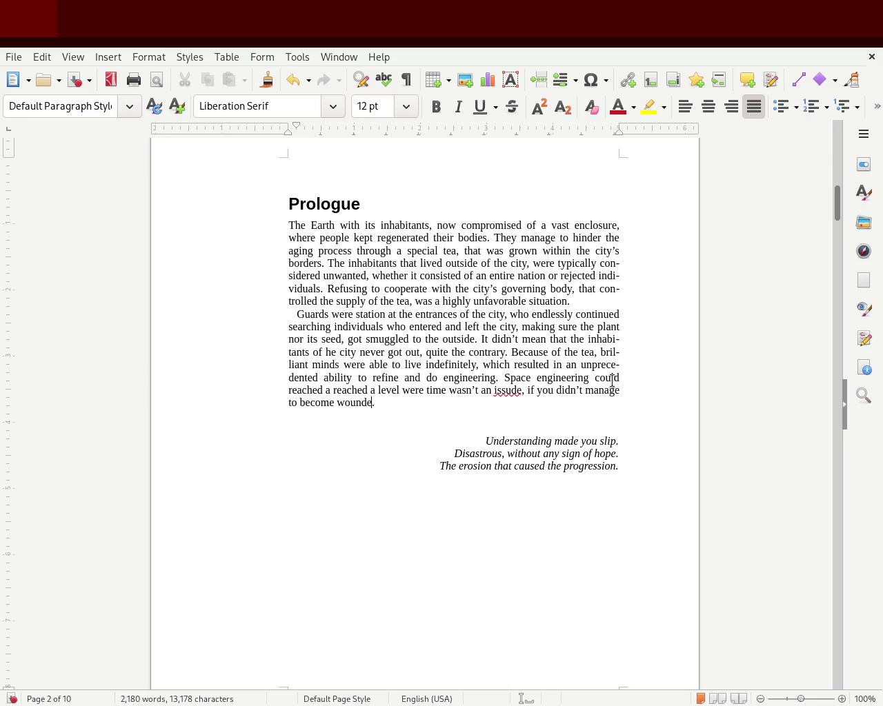
key(BackSpace)
key(BackSpace)
key(BackSpace)
key(BackSpace)
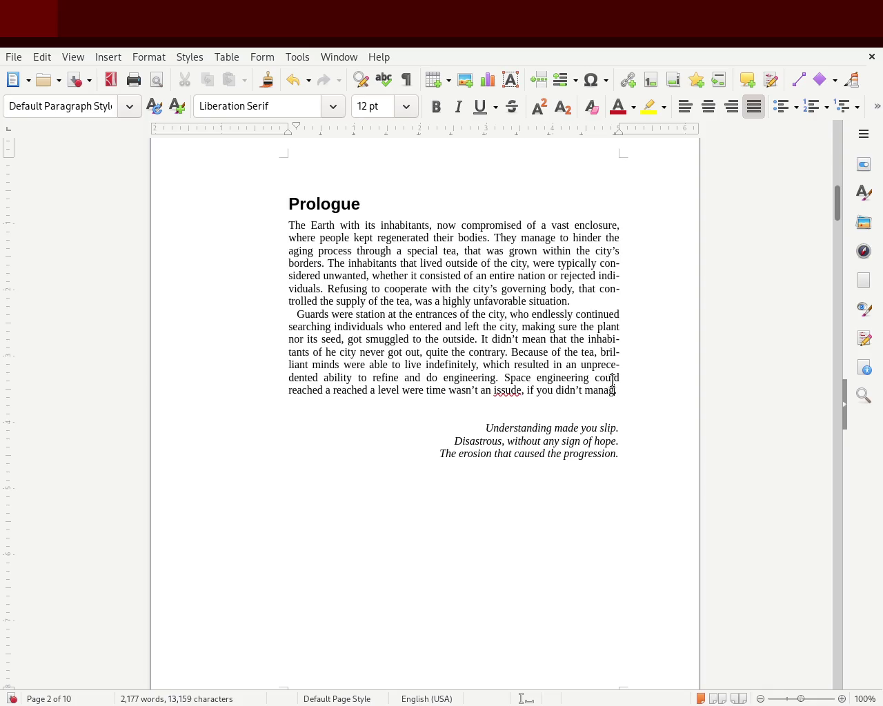
text(to get a deadly wound.)
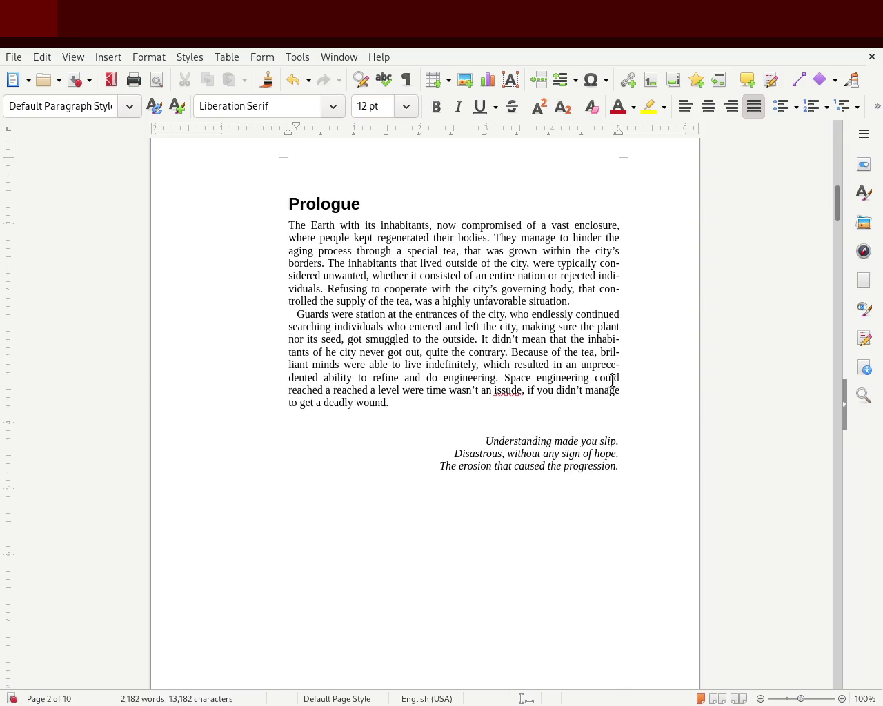
Correct 'issude' to 'issued' and insert 'new science and' after 'reached a'.
double_click(507, 390)
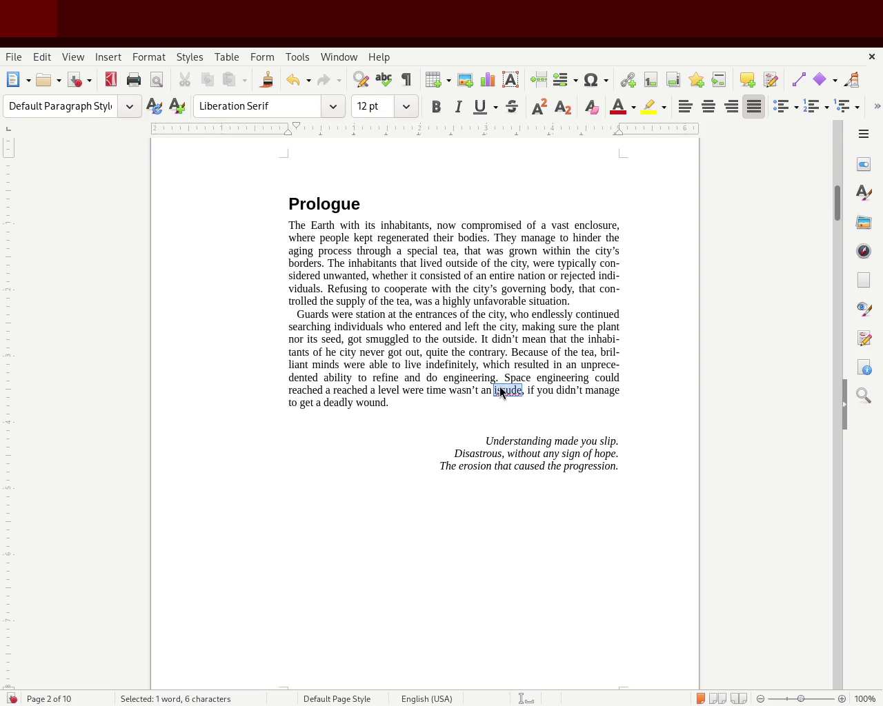
text(issued)
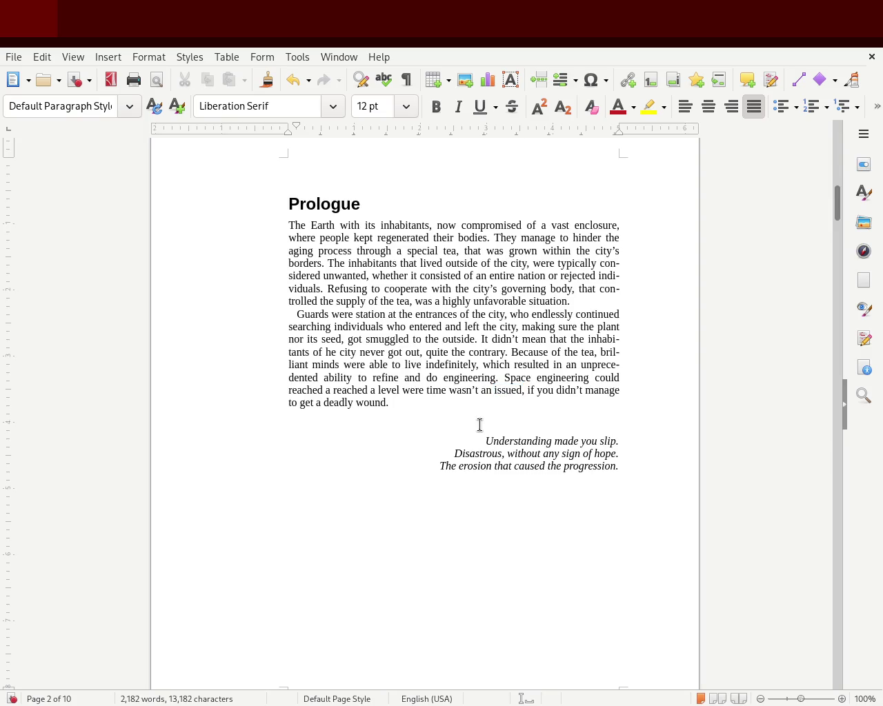
click(324, 392)
text(new )
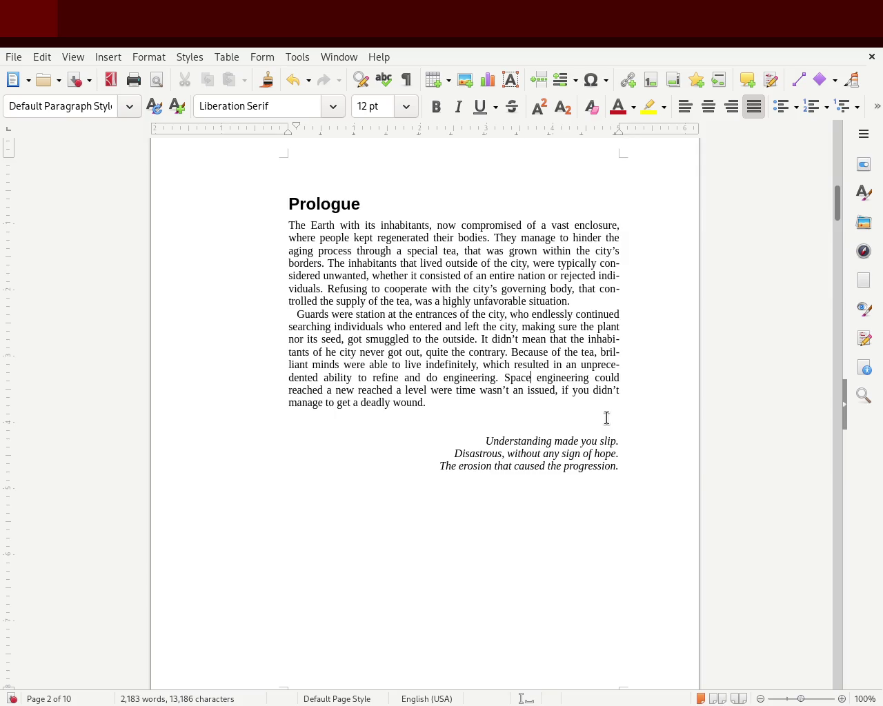
text( sci )
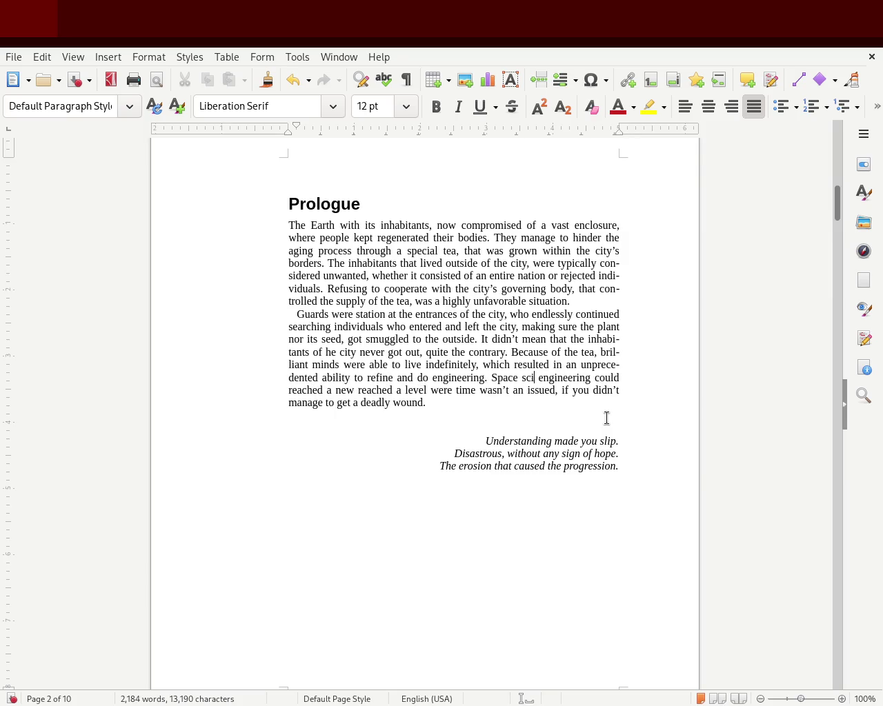
text(ence and)
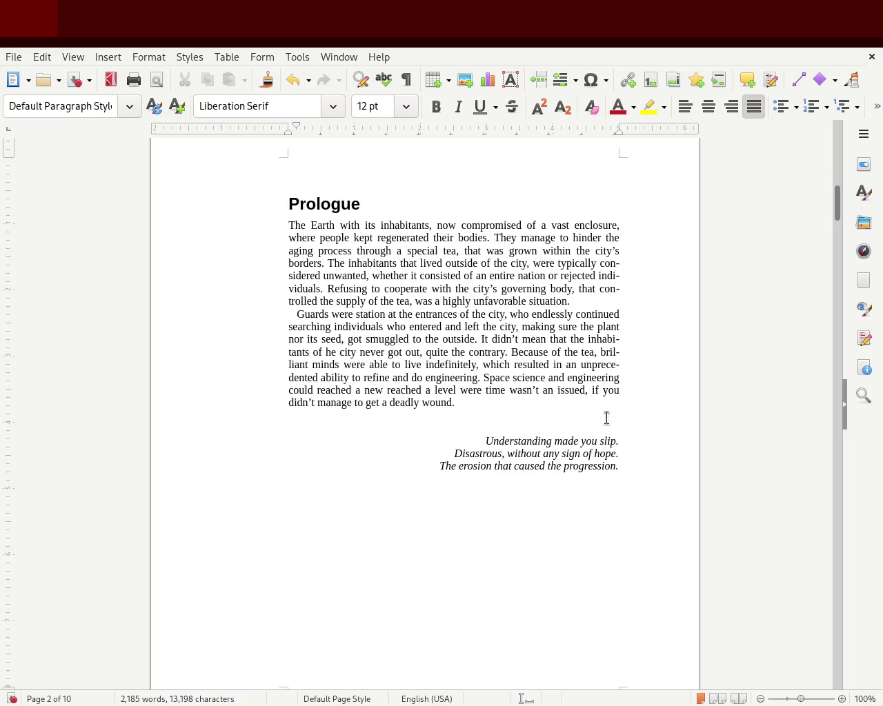
Reword to ', when the amount of time', drop 'were', and make 'Space science…' its own paragraph.
text(, )
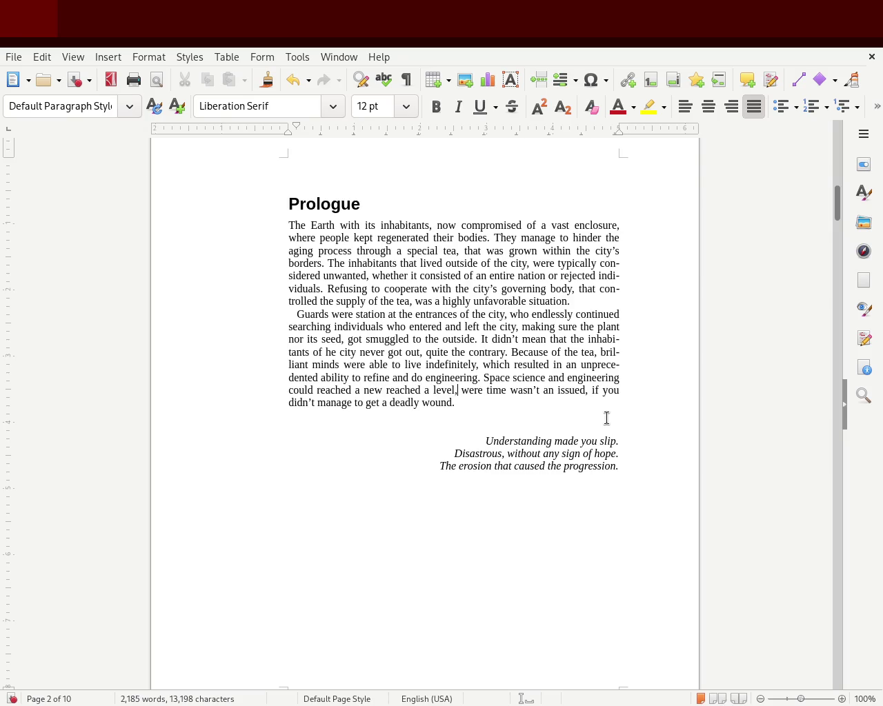
text(when)
key(Delete)
key(Delete)
key(Delete)
key(Delete)
key(Delete)
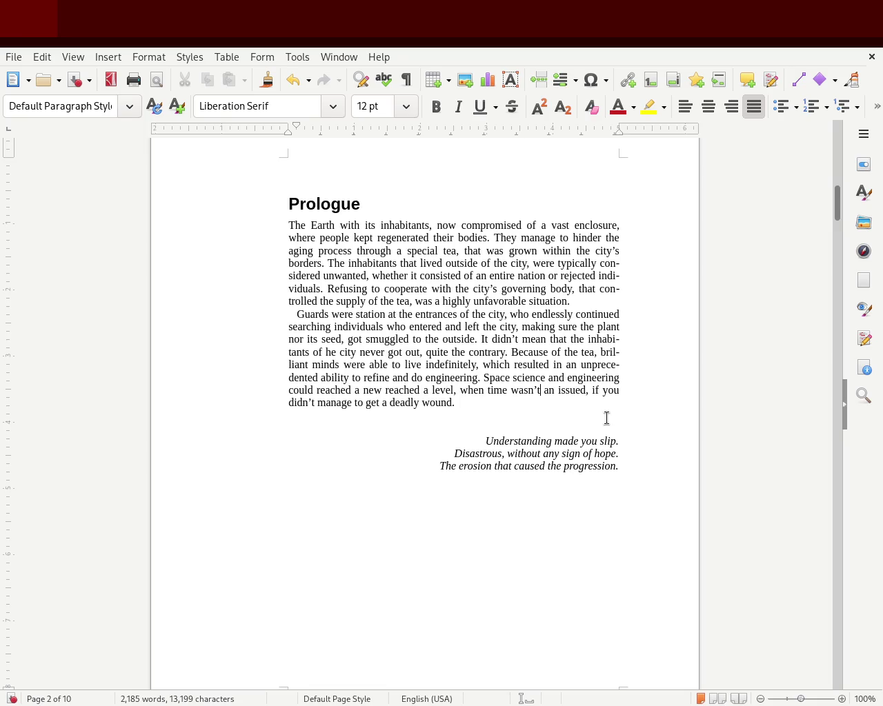
text(the ammount)
text(of t)
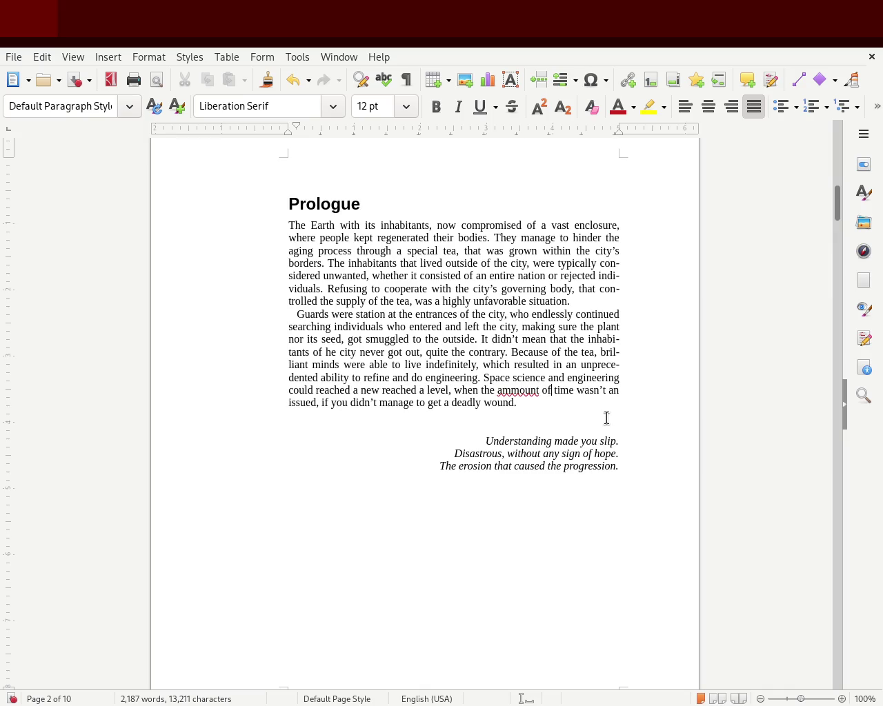
double_click(527, 394)
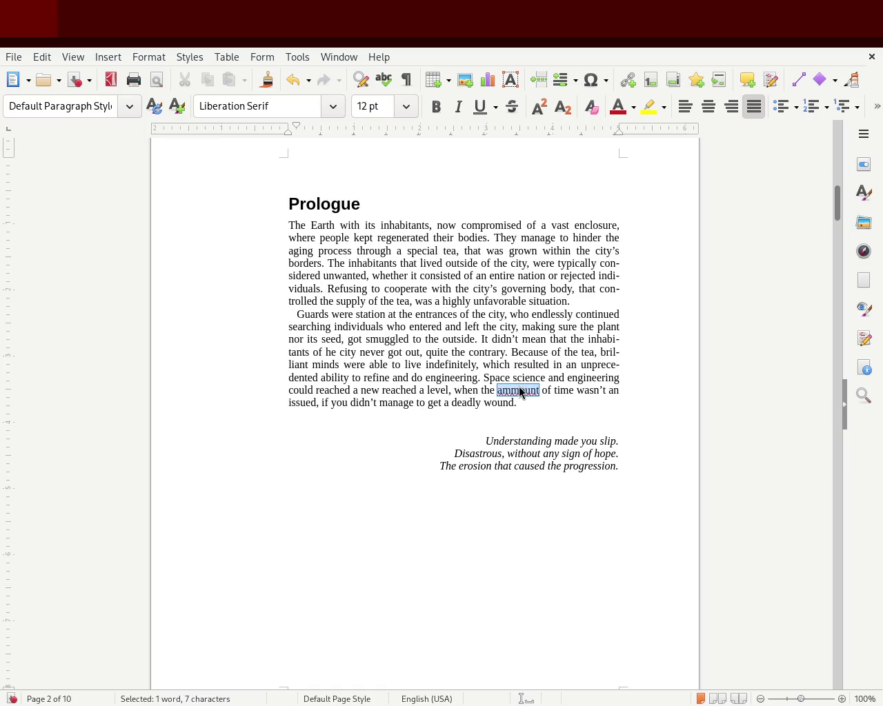
text(amount)
click(485, 378)
key(Return)
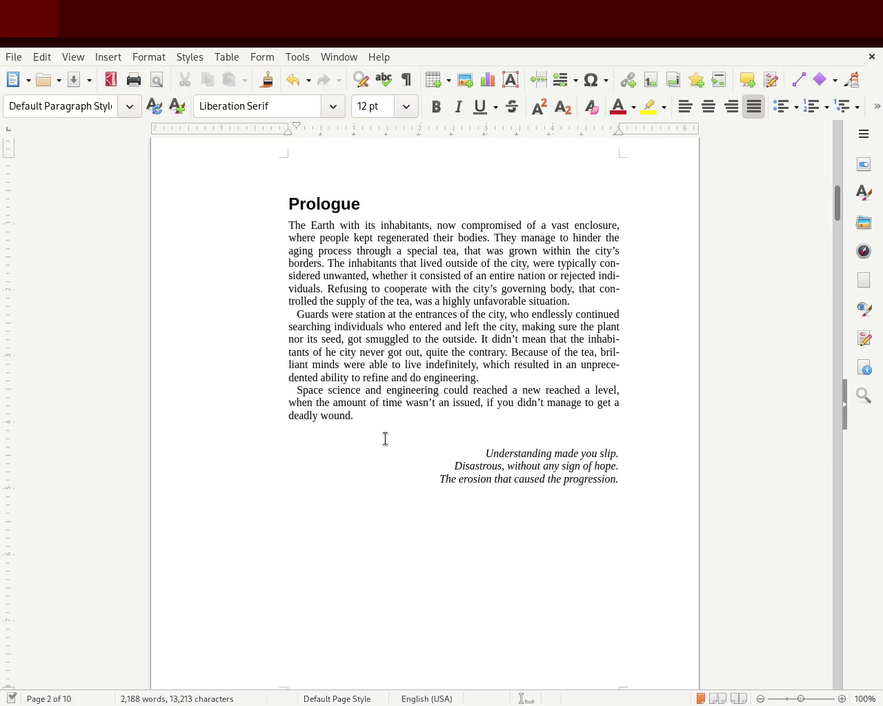
Drag the ruler's first-line indent further right for the Guards and Space science paragraphs.
click(291, 305)
click(367, 340)
drag(298, 123, 305, 124)
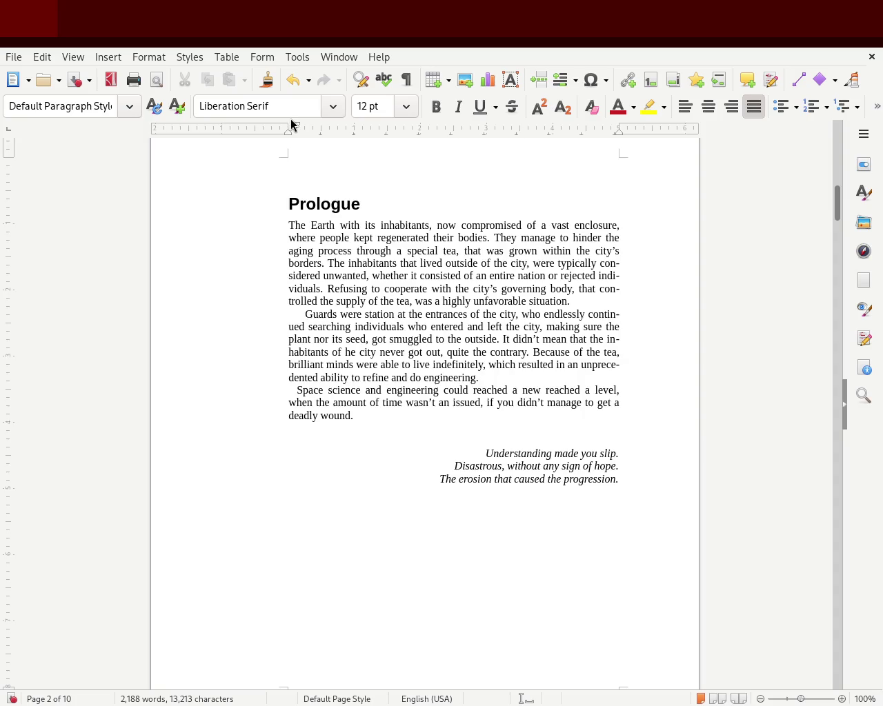
drag(301, 132, 304, 130)
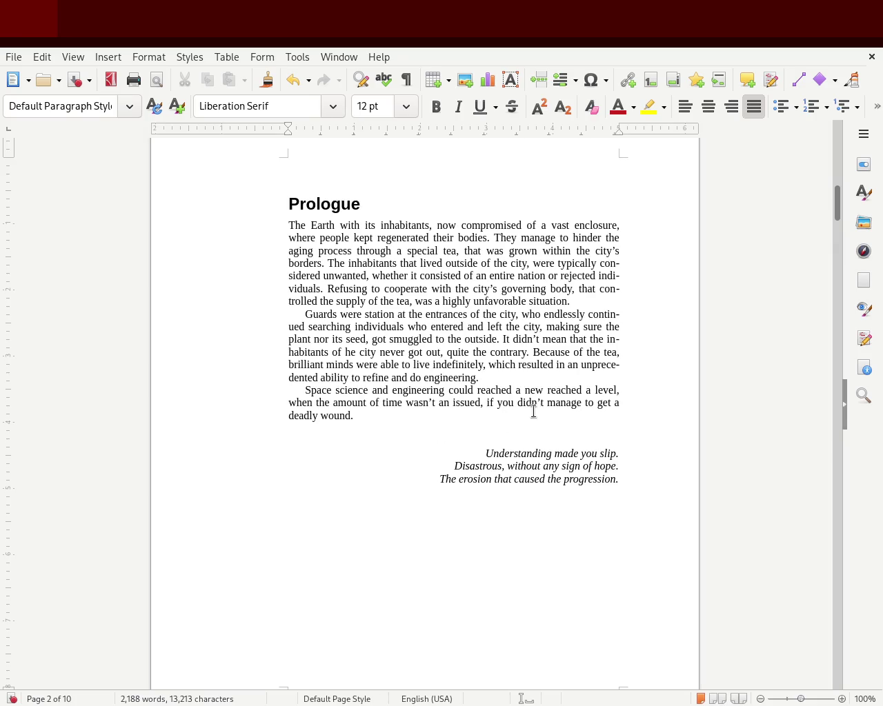
Change 'reached a level' to 'levels', drop 'amount of', and make it 'a real issue'.
double_click(563, 391)
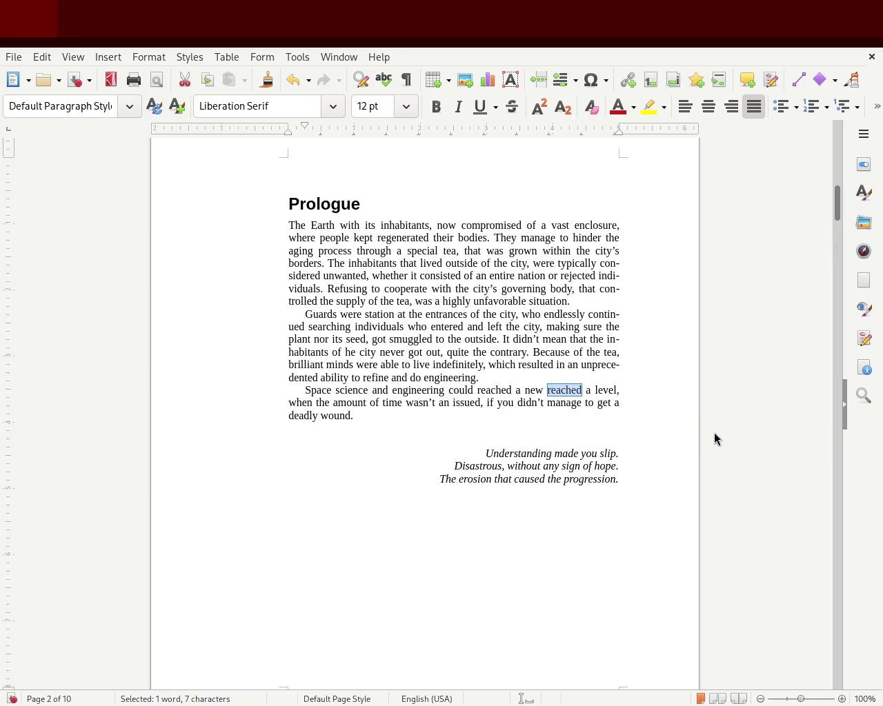
text(levels)
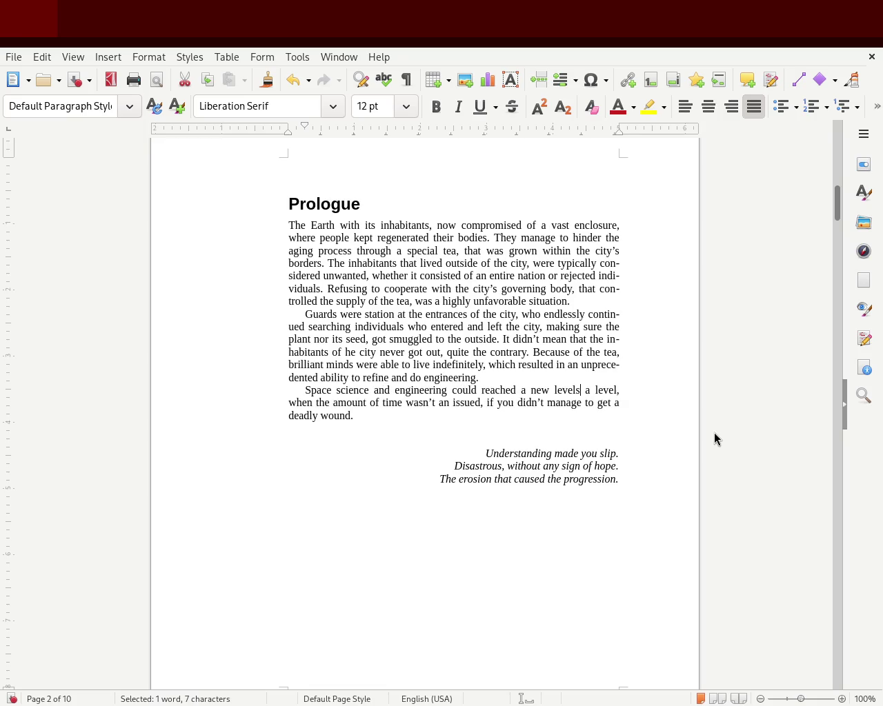
key(Delete)
key(Delete)
key(Delete)
key(Delete)
key(Delete)
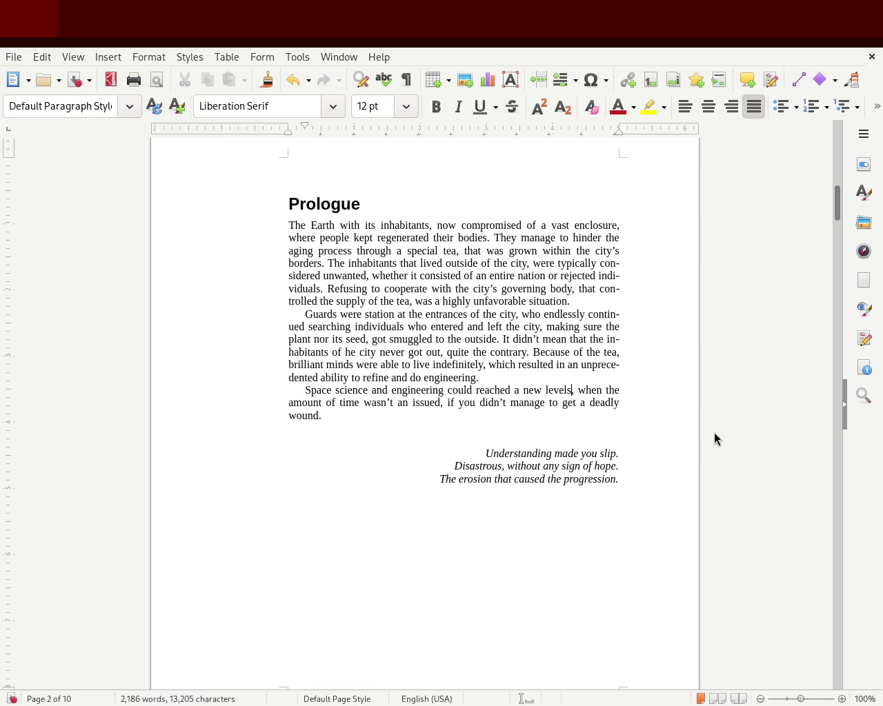
text(,)
double_click(291, 402)
key(BackSpace)
key(BackSpace)
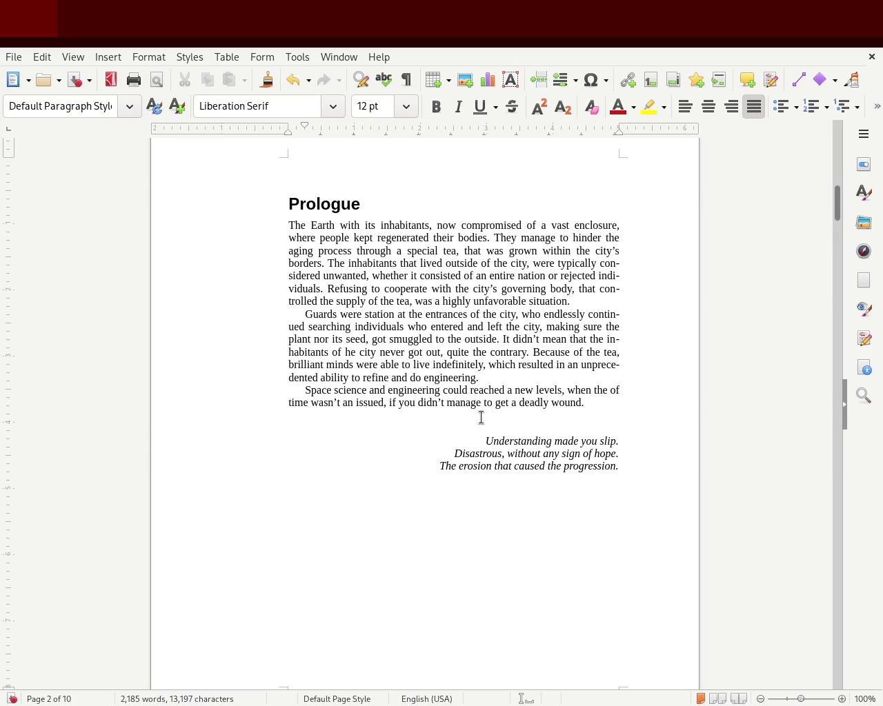
key(Delete)
key(Delete)
key(Delete)
key(Delete)
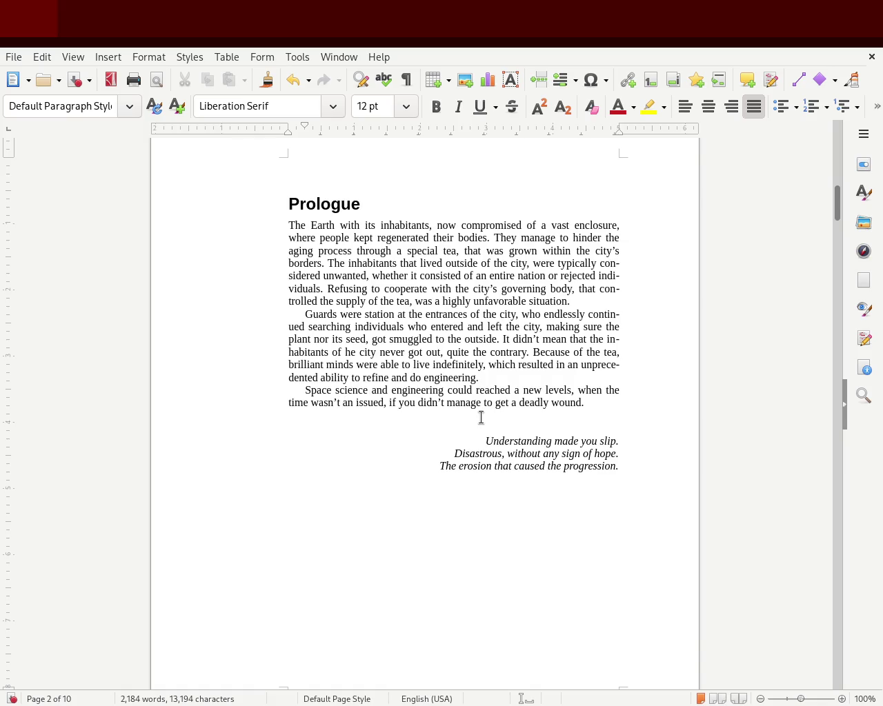
key(BackSpace)
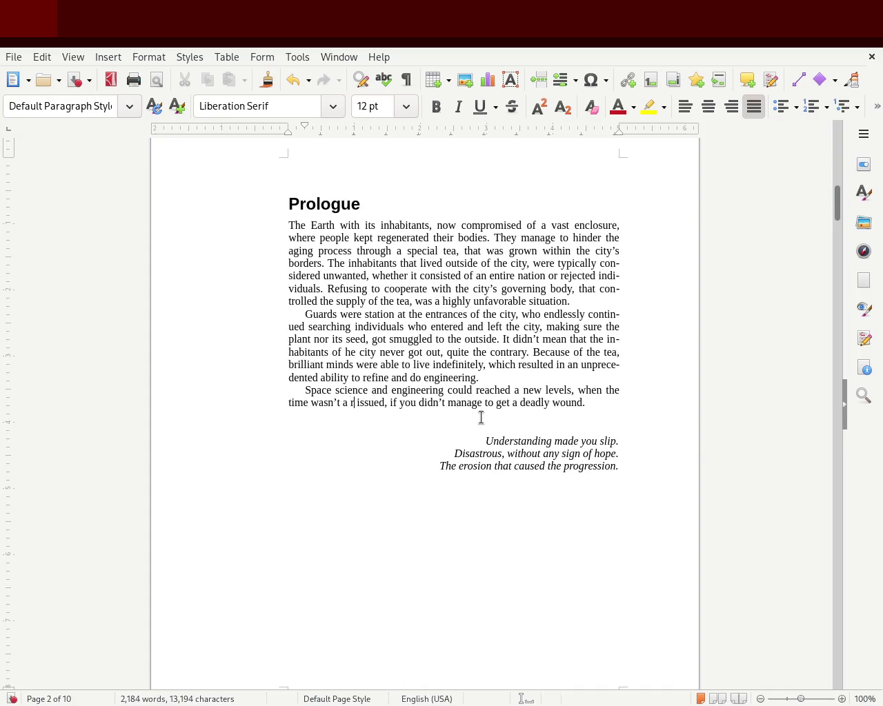
text(real)
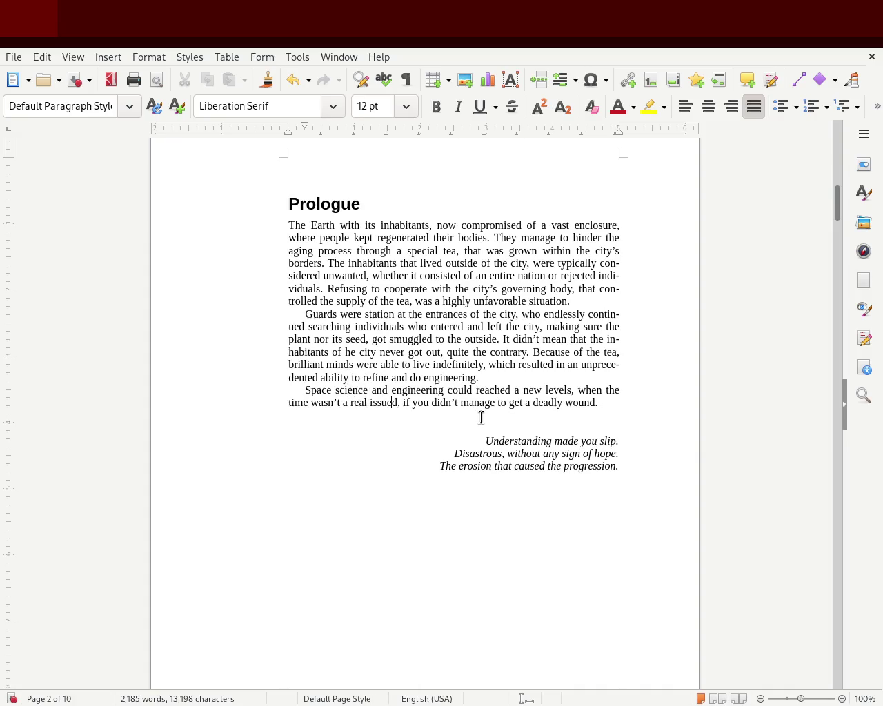
key(Delete)
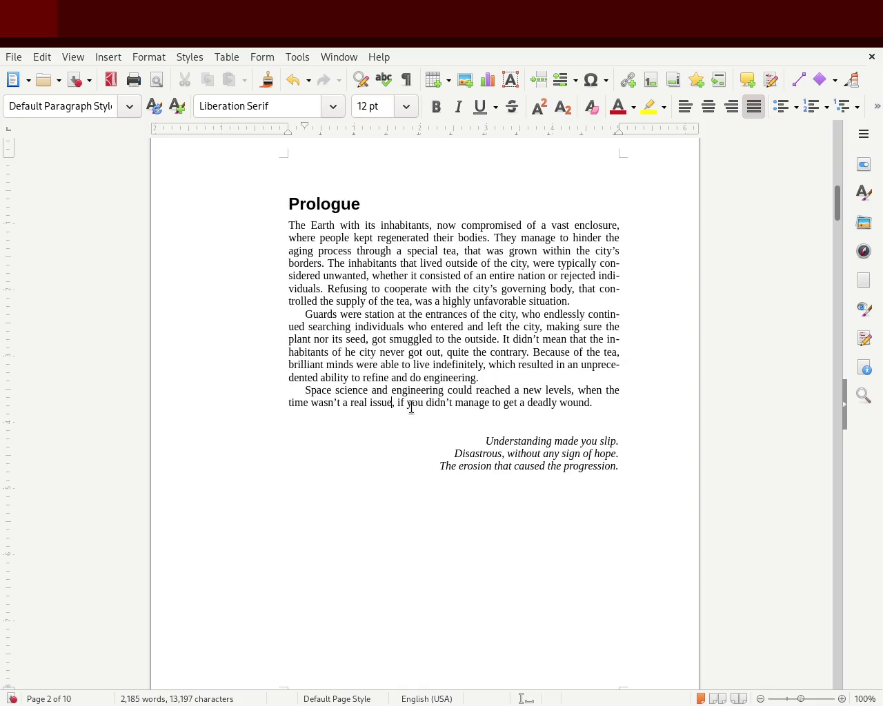
Retype the final clause as 'if you didn't receive a deadly wound.'.
click(397, 403)
drag(592, 402, 397, 403)
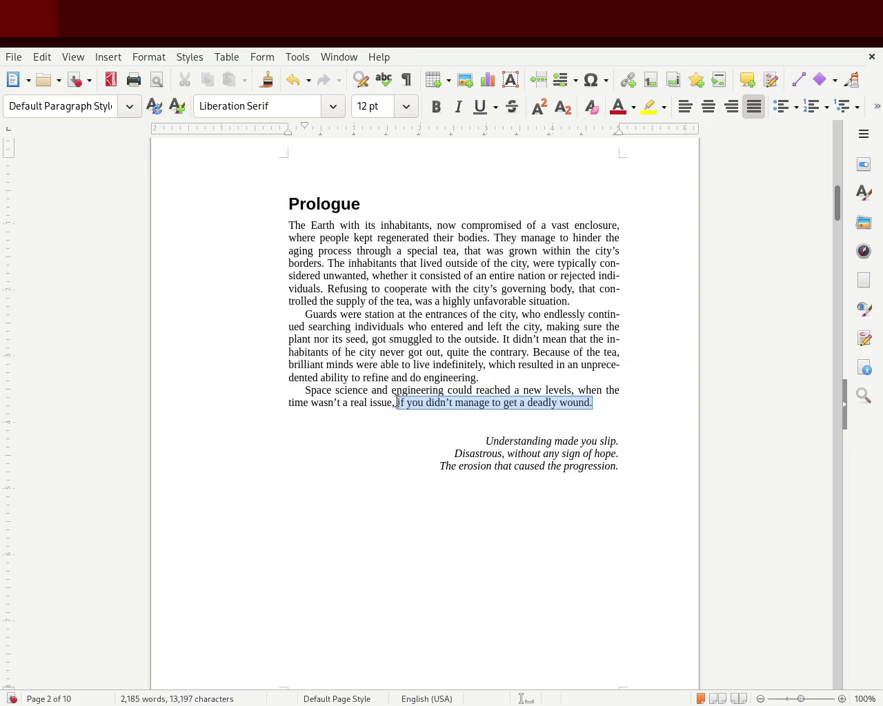
text(if you didn')
text(receive a deadly wound)
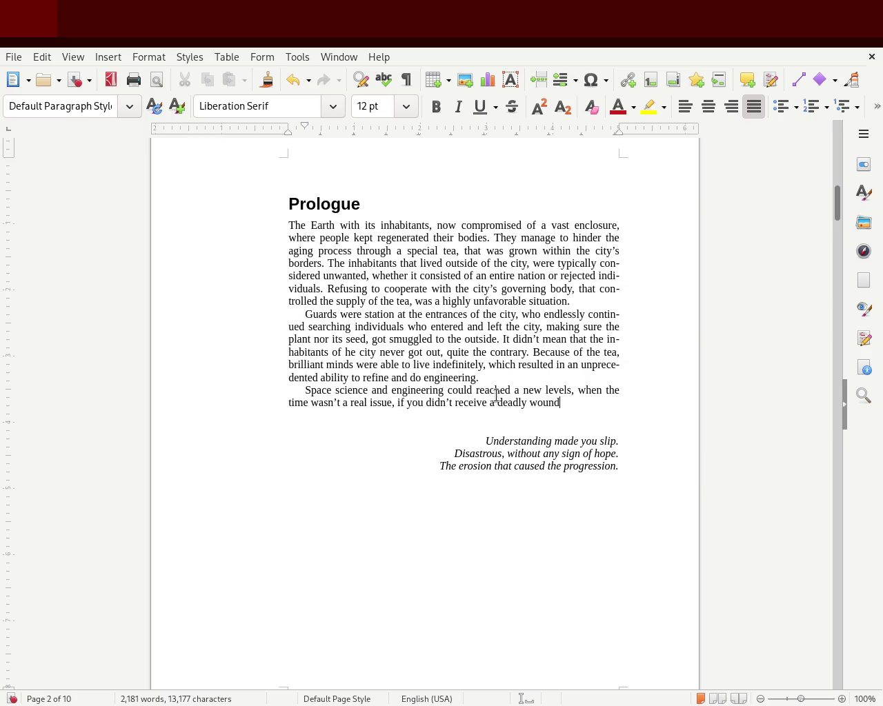
text(.)
After 'deadly wound.', add 'Traveling towards the speed of light and slowing down time according to relativistic models'.
click(607, 415)
click(579, 401)
text(Traveling t)
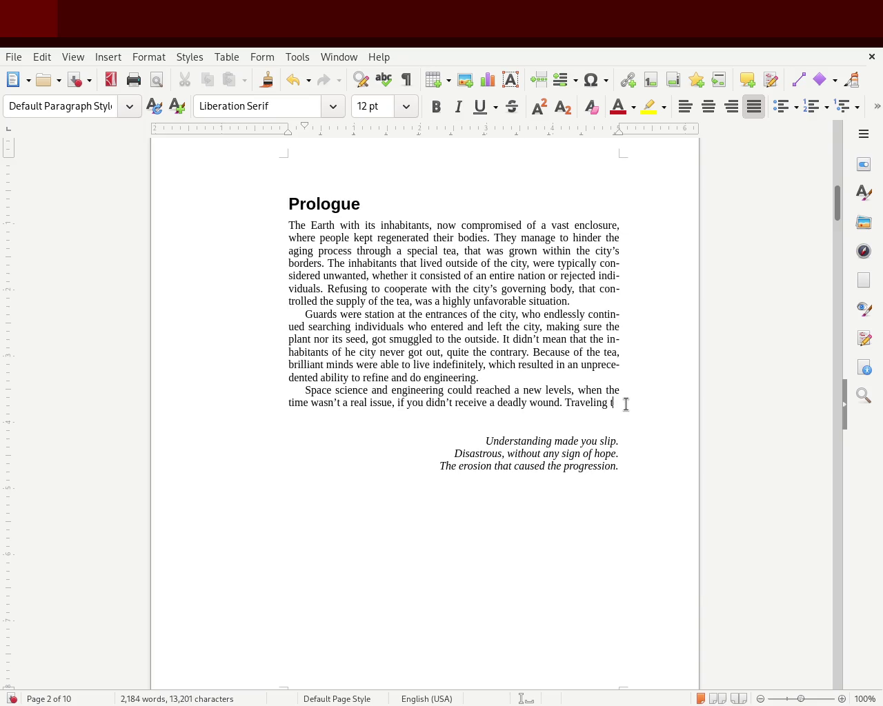
text(owards the speed of light )
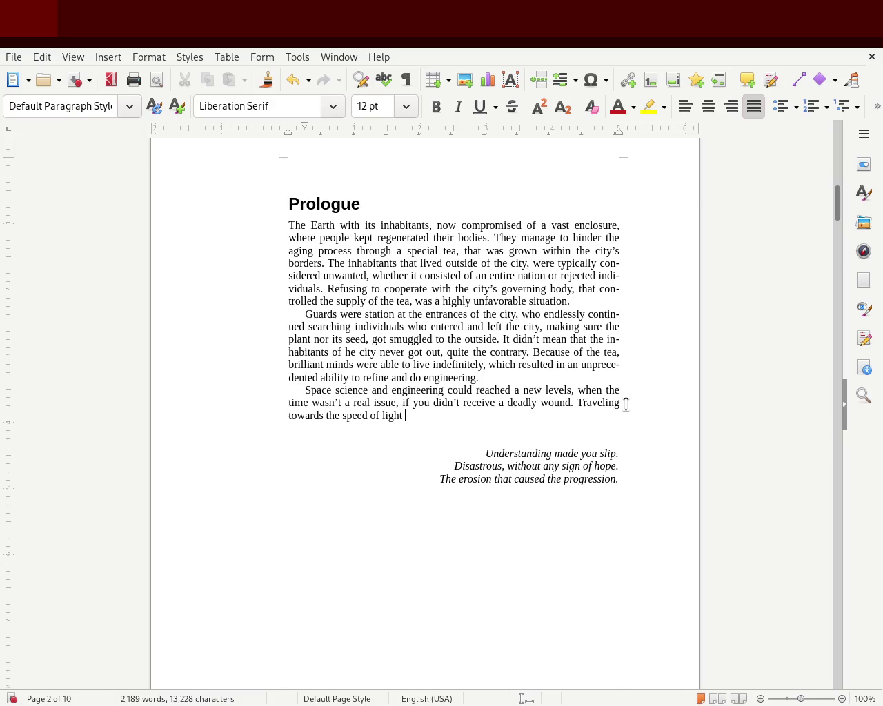
text(and )
text(slowing do)
text(wn)
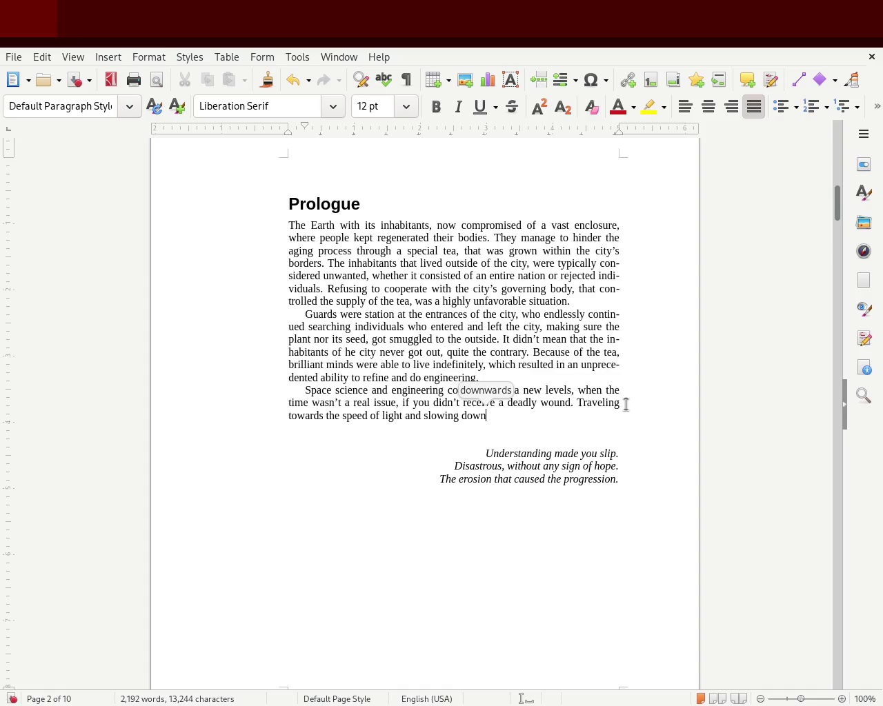
text( tim)
text(e)
text( according to reletestic)
key(BackSpace)
key(BackSpace)
key(BackSpace)
key(BackSpace)
key(BackSpace)
key(BackSpace)
key(BackSpace)
text(atis)
key(BackSpace)
text(visti)
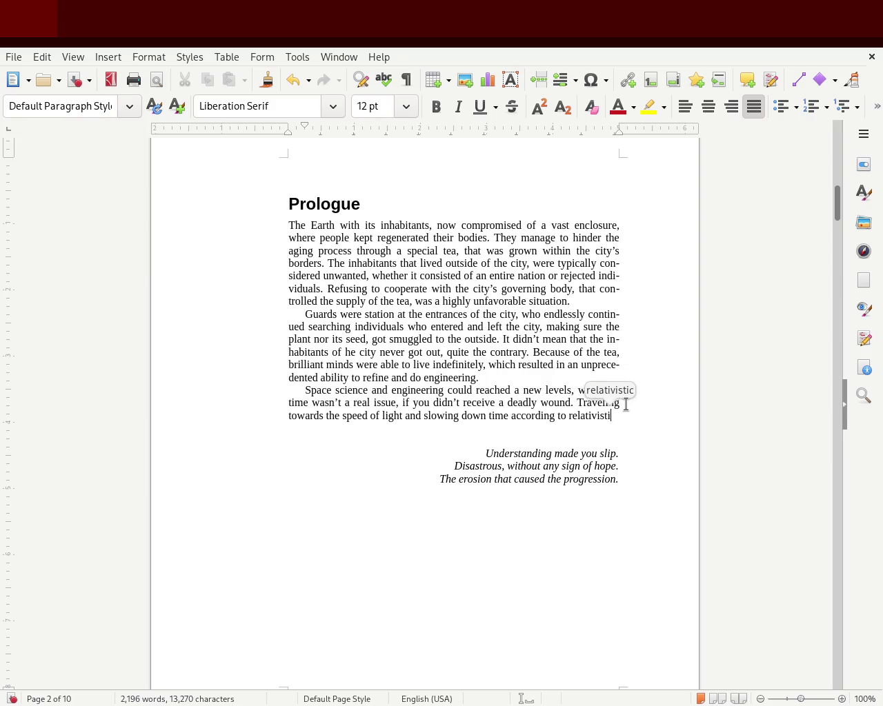
key(Return)
text(models)
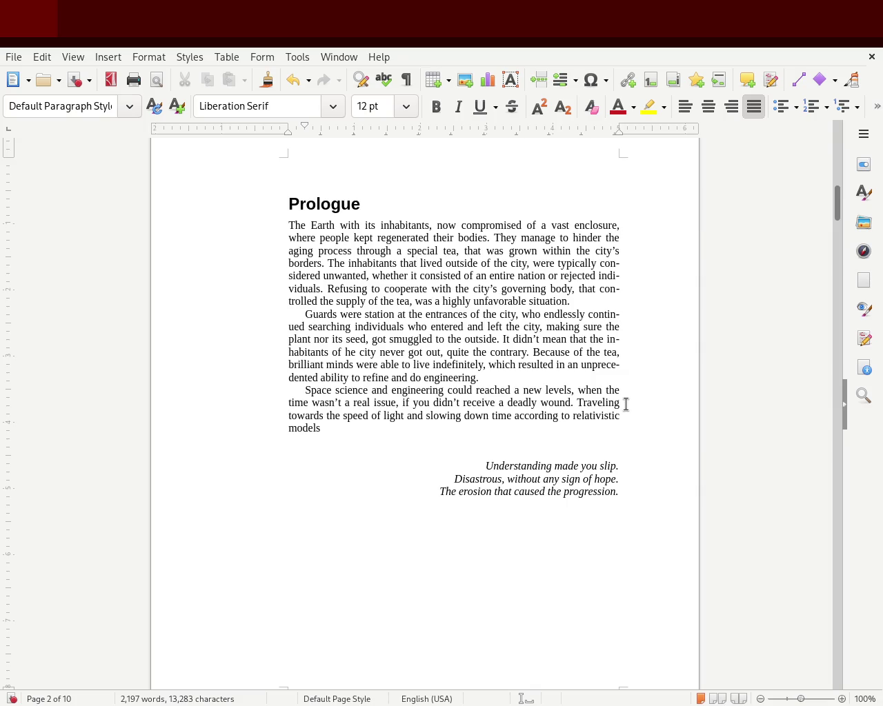
Replace 'slowing down' with 'thus altering the perception of' and add a comma after 'time'.
double_click(413, 416)
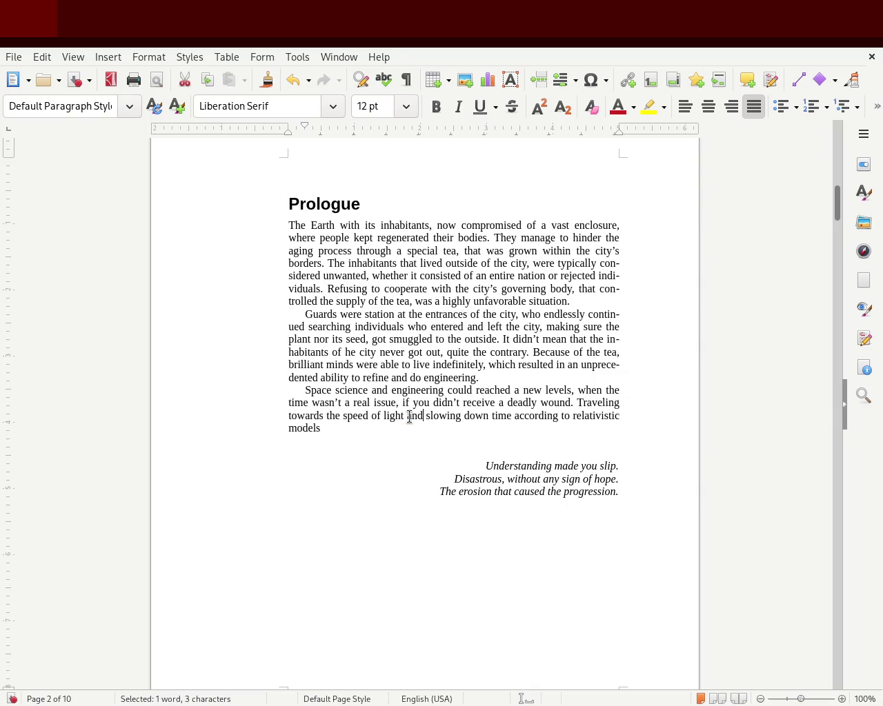
text(thus altering)
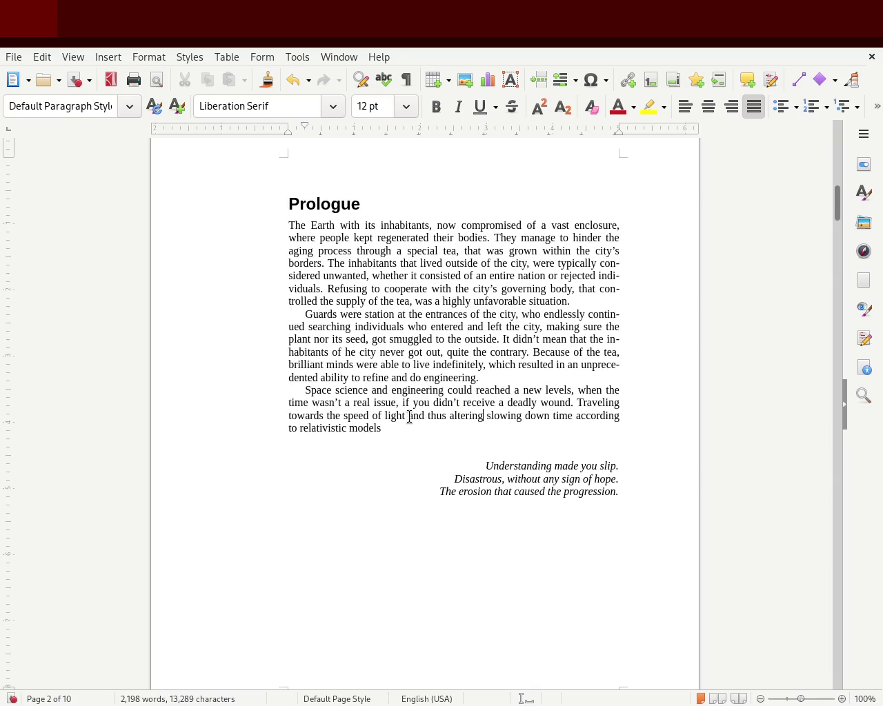
text( the perception of)
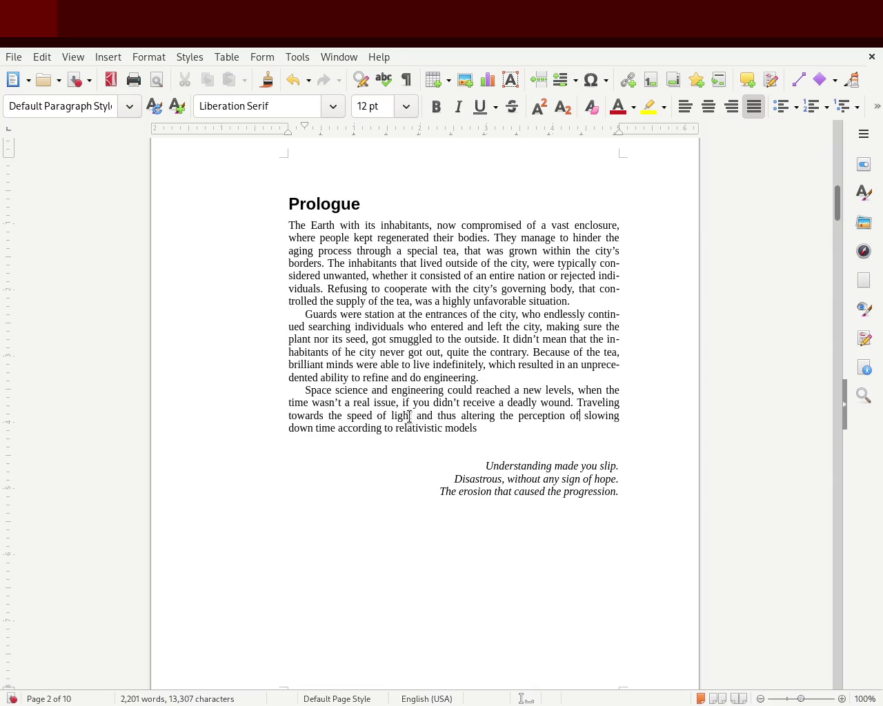
key(Right)
key(Delete)
key(Delete)
key(Delete)
key(Delete)
key(Delete)
key(Delete)
key(Right)
key(Right)
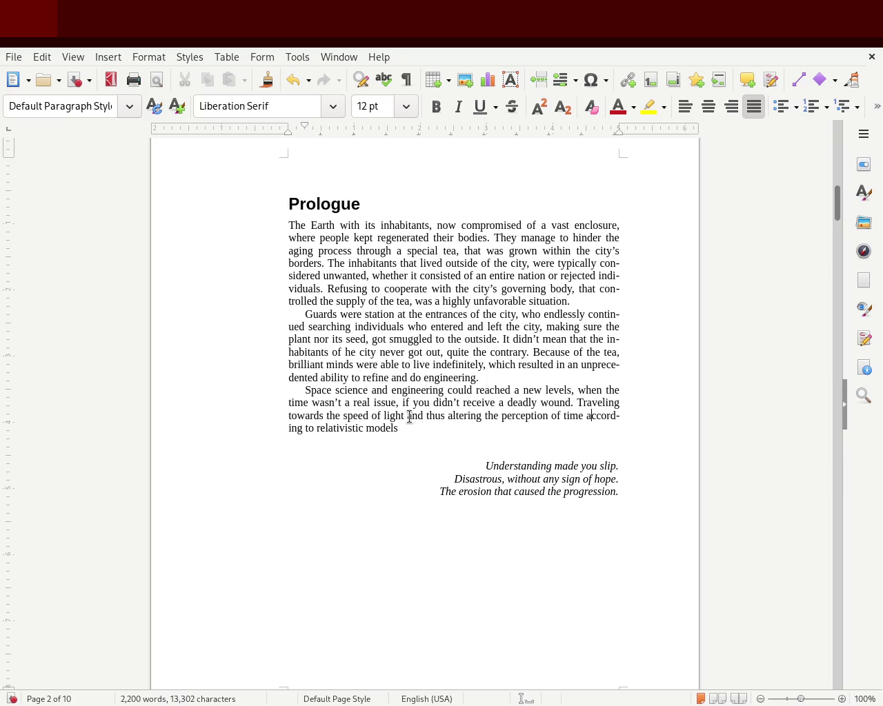
text(,)
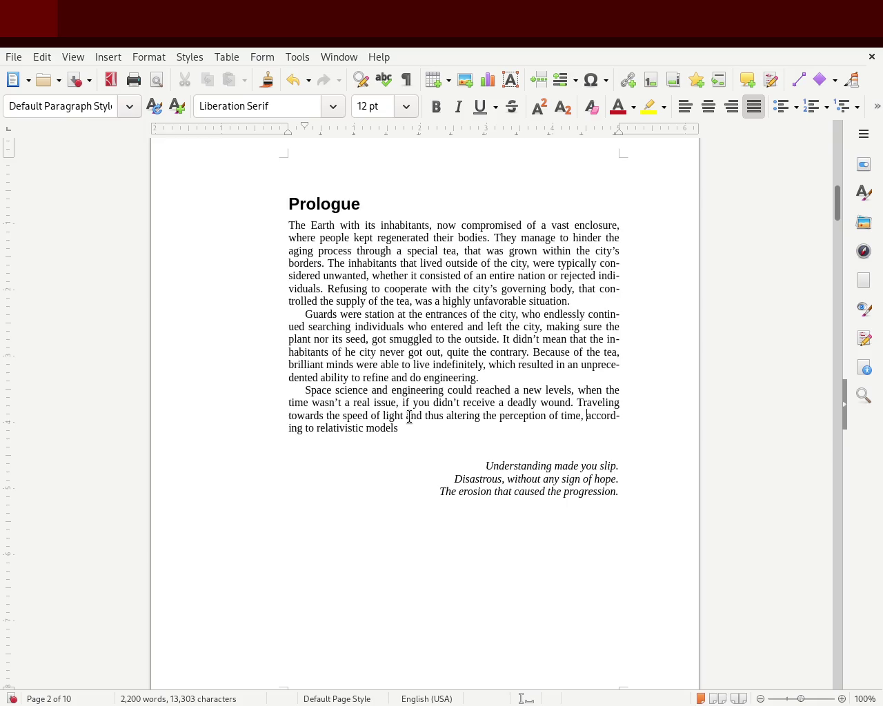
End the sentence with 'wasn't stopping humanity to explore distant location within space.' and save.
key(Left)
text(didn't stop)
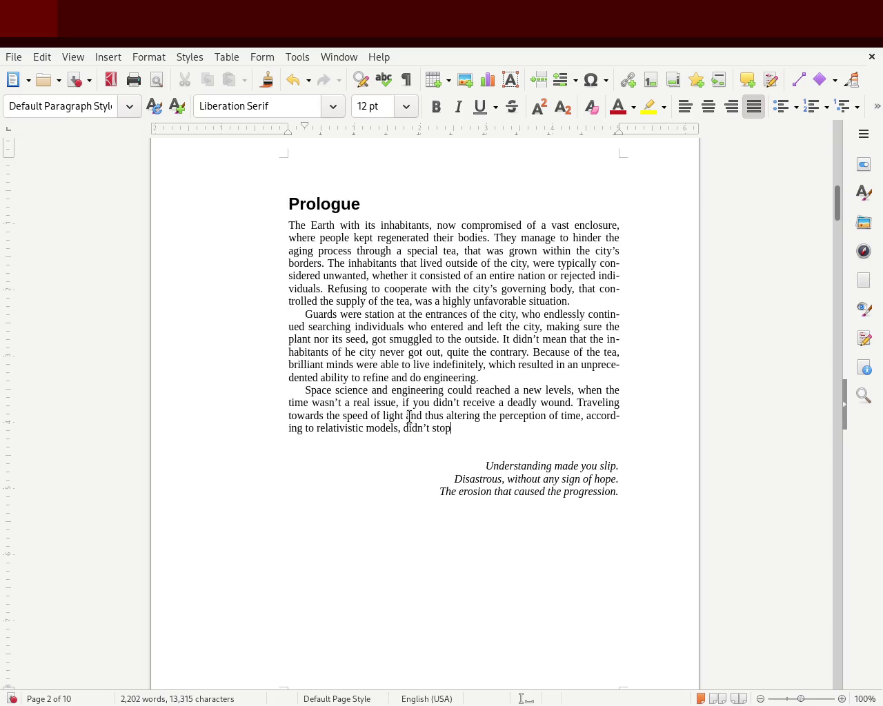
key(BackSpace)
key(BackSpace)
key(BackSpace)
key(BackSpace)
key(BackSpace)
key(BackSpace)
key(BackSpace)
key(BackSpace)
key(BackSpace)
key(BackSpace)
text(wasn't stopping humanity to explore distan)
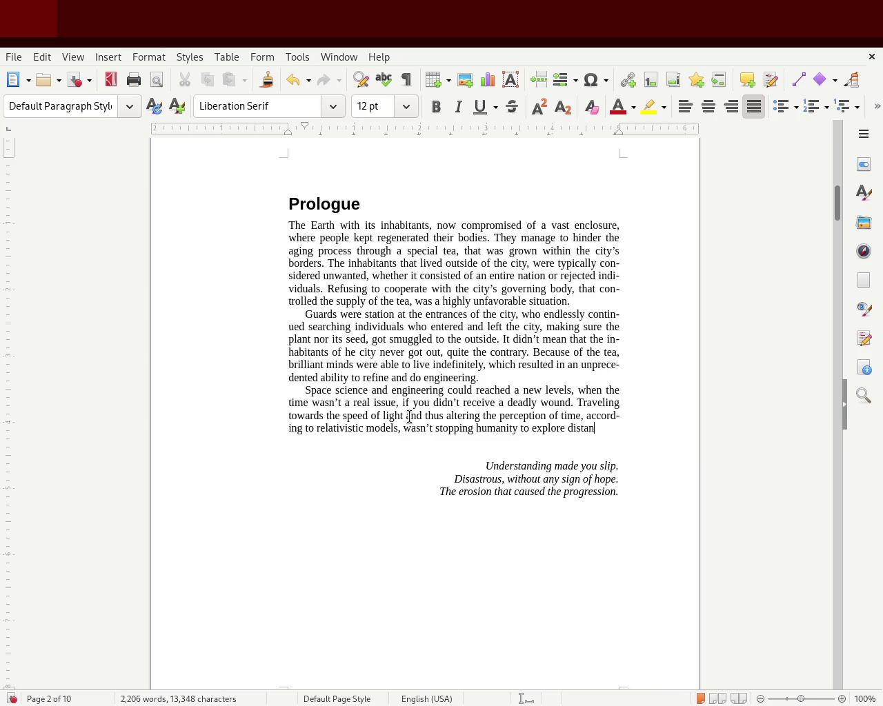
text( location withn space)
key(BackSpace)
key(BackSpace)
key(BackSpace)
key(BackSpace)
key(BackSpace)
key(BackSpace)
text(in space.)
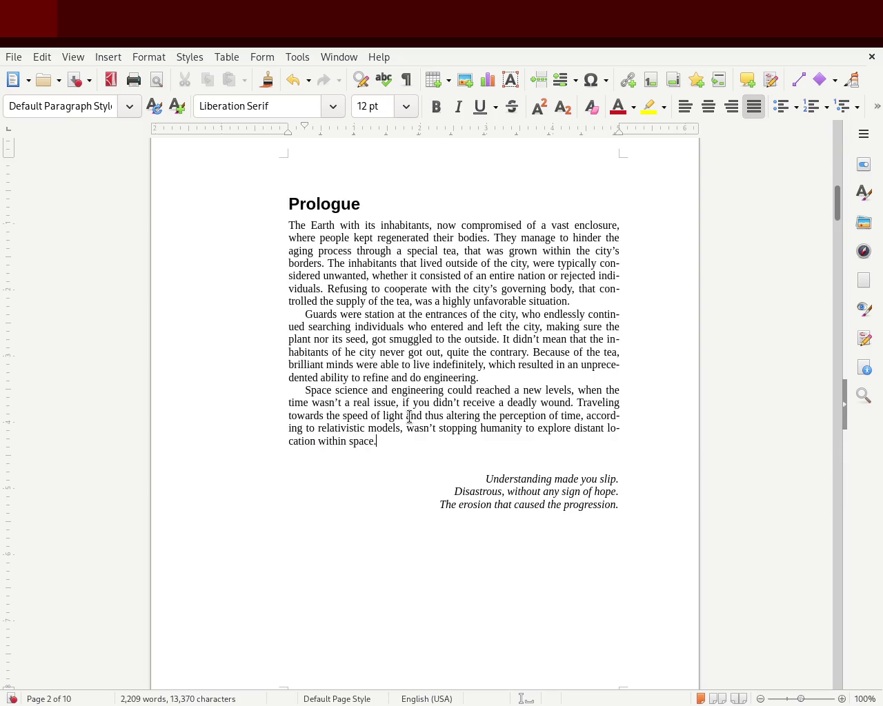
key(ctrl+s)
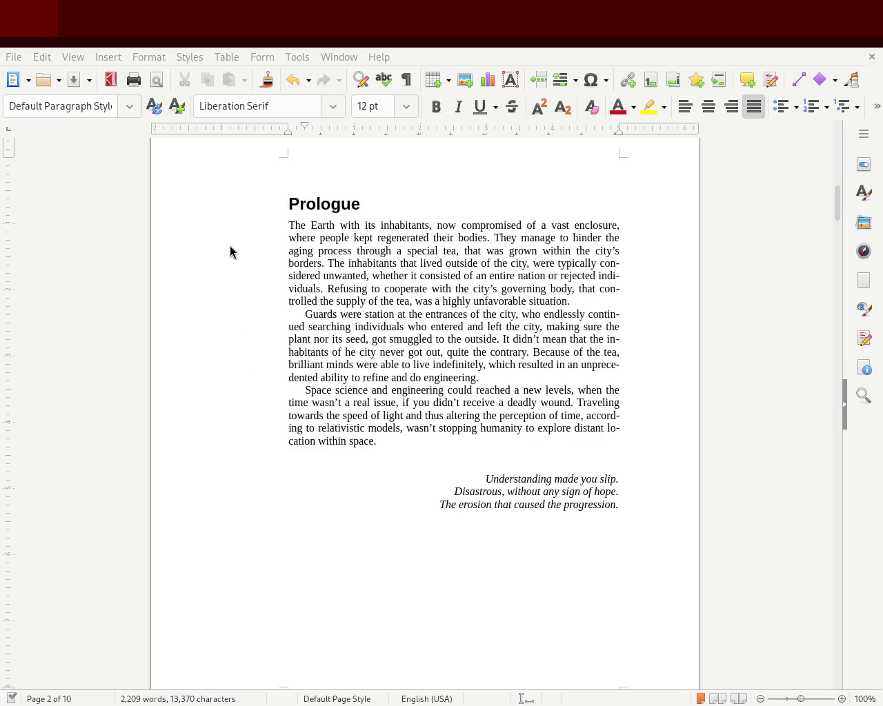
Delete 'and engineering' from the opening sentence and replace 'and' after 'light' with a comma.
double_click(364, 392)
drag(371, 391, 442, 392)
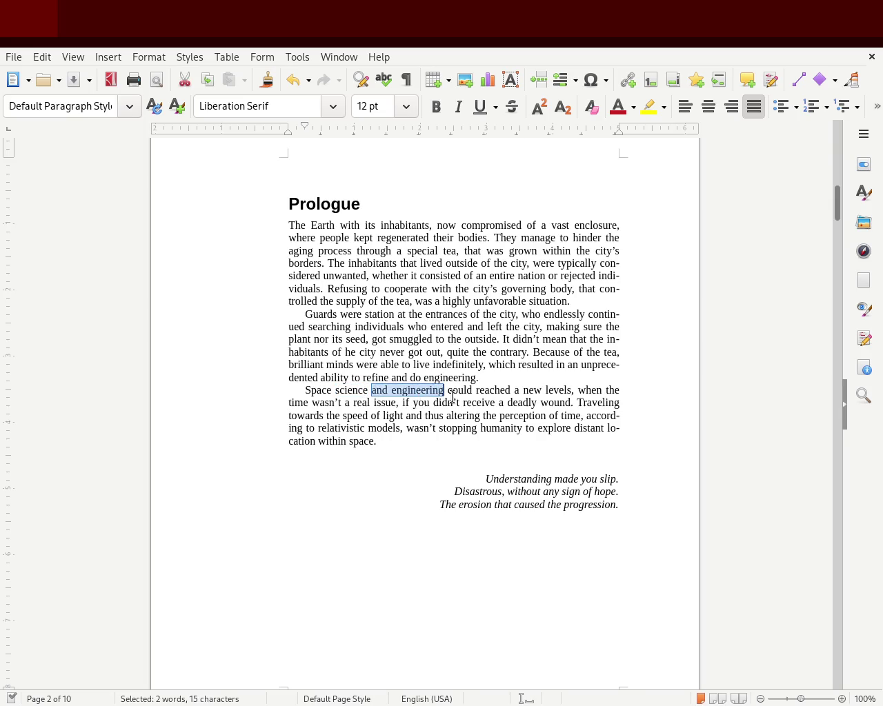
key(Delete)
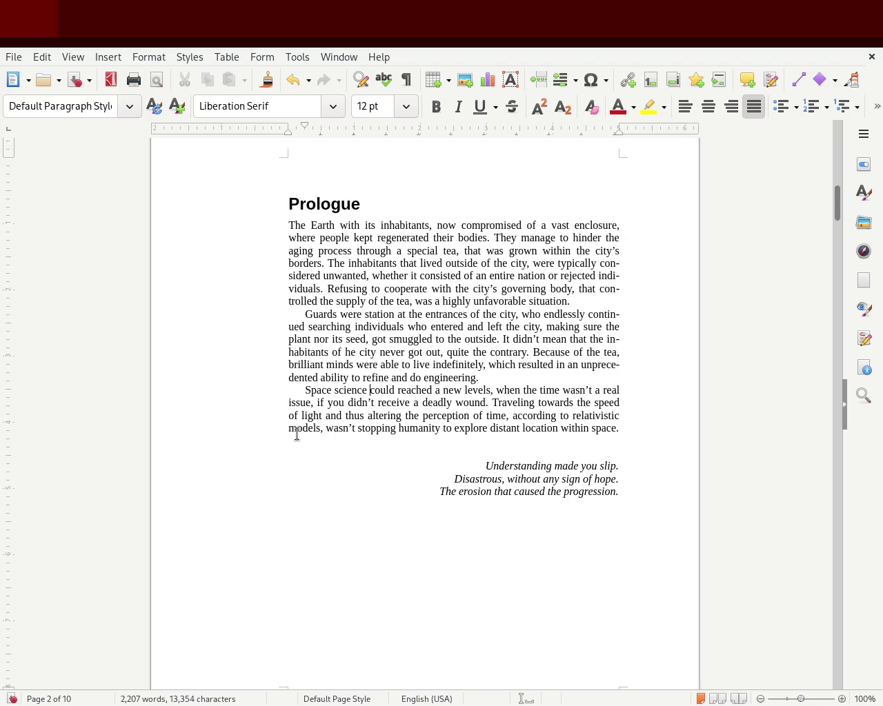
double_click(335, 417)
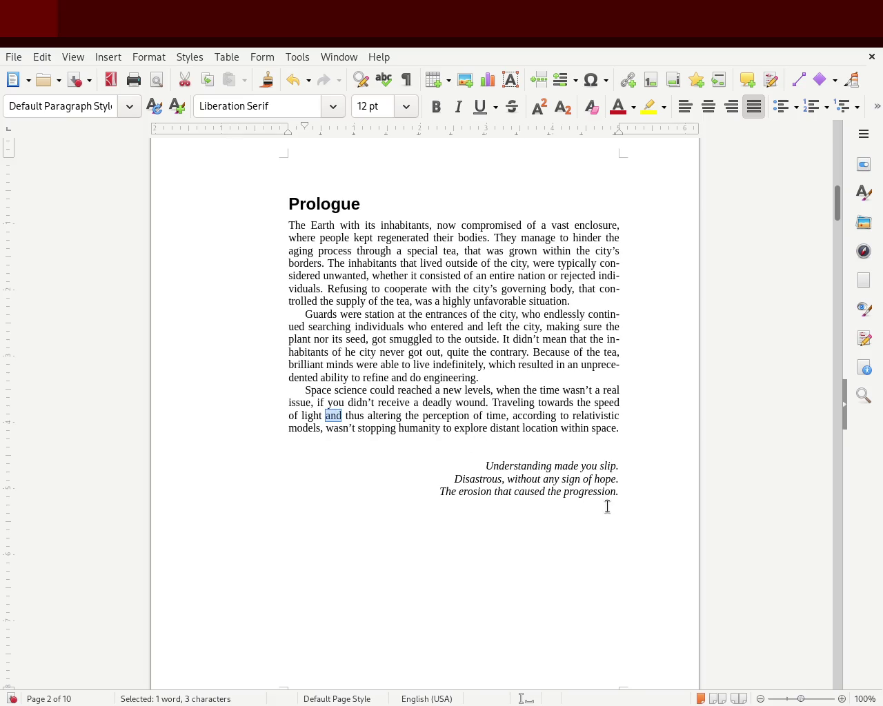
key(BackSpace)
key(BackSpace)
text(,)
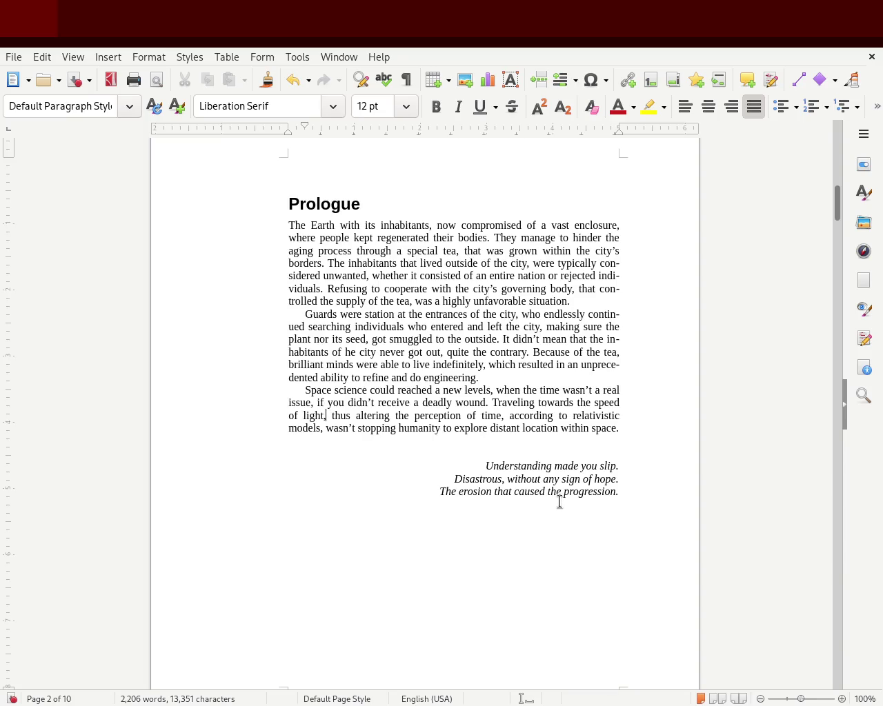
Replace 'within space' at the paragraph's end with 'any longer' and save the document.
double_click(446, 428)
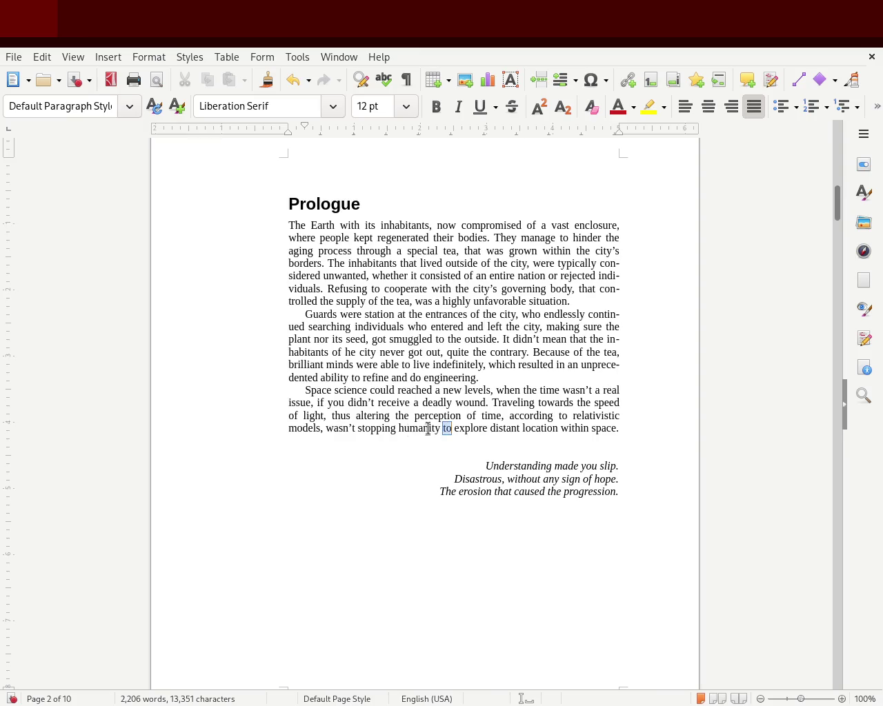
double_click(339, 428)
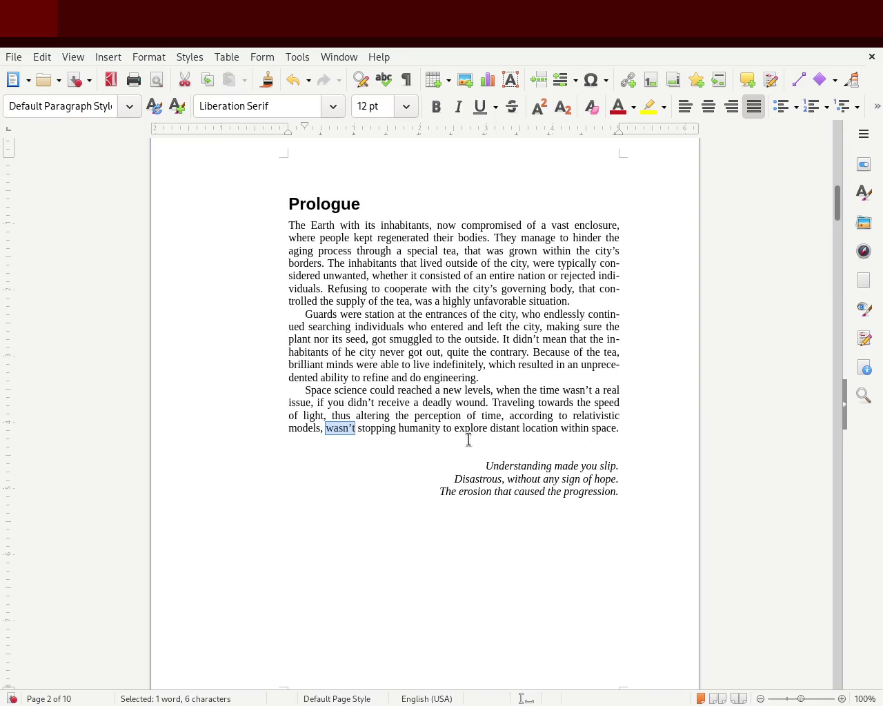
drag(561, 428, 662, 436)
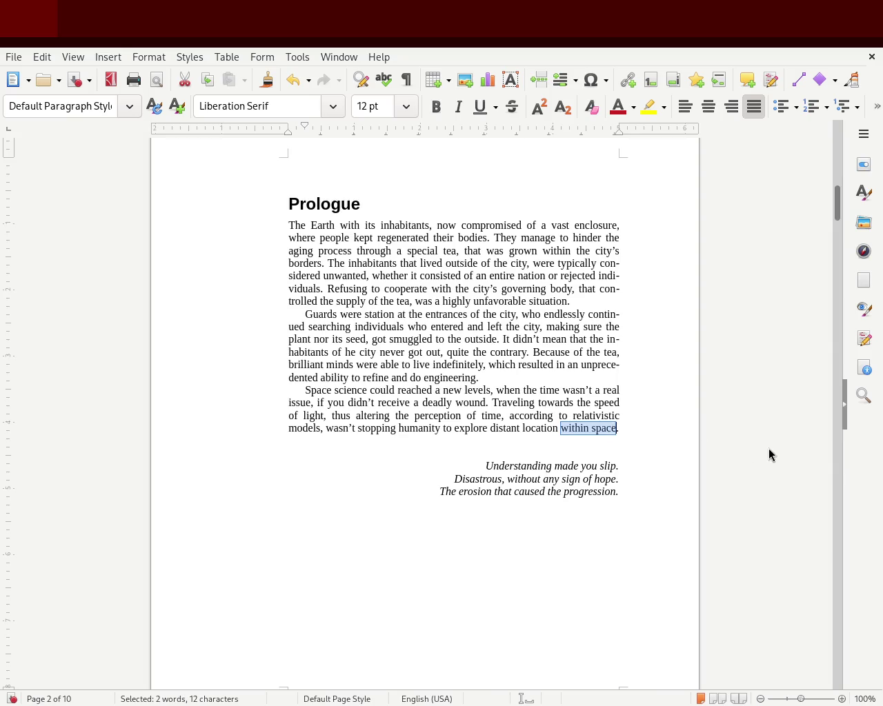
text(any )
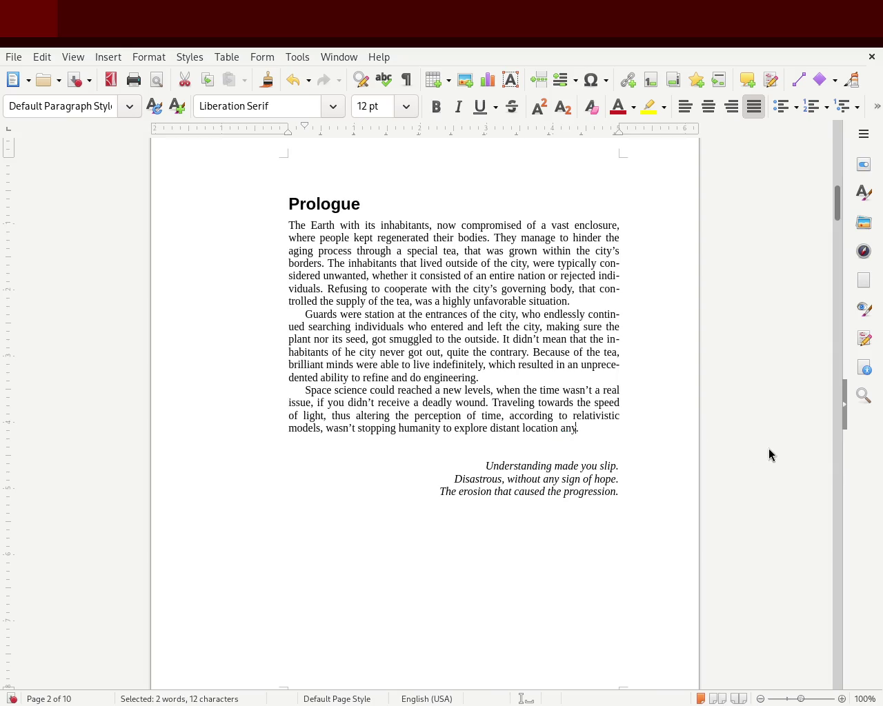
text(longer)
key(ctrl+s)
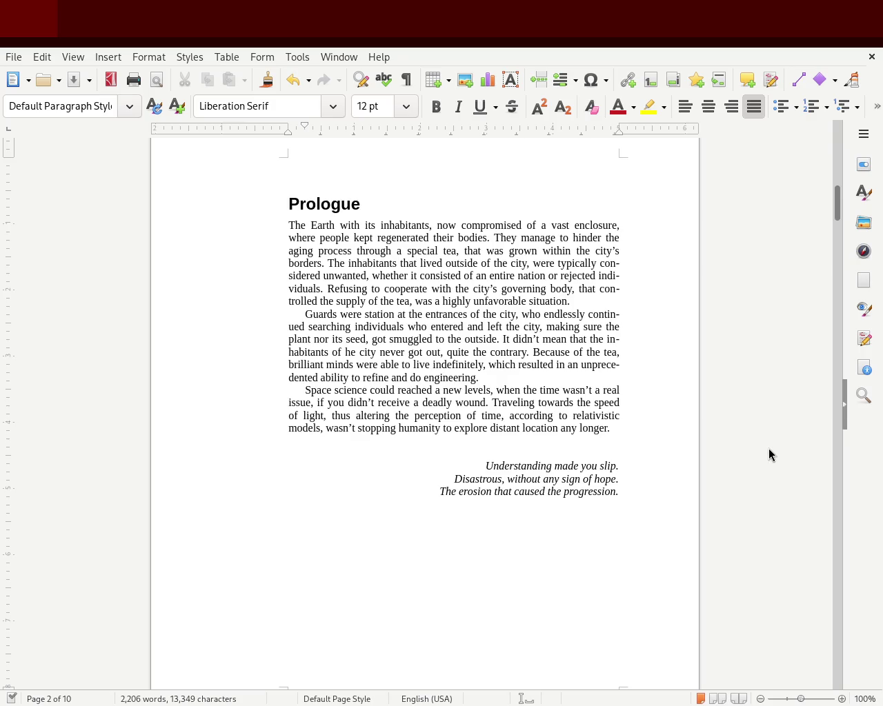
double_click(509, 400)
Change 'when' to 'now that', remove 'the' and 'real', and make it 'an issue'.
click(510, 391)
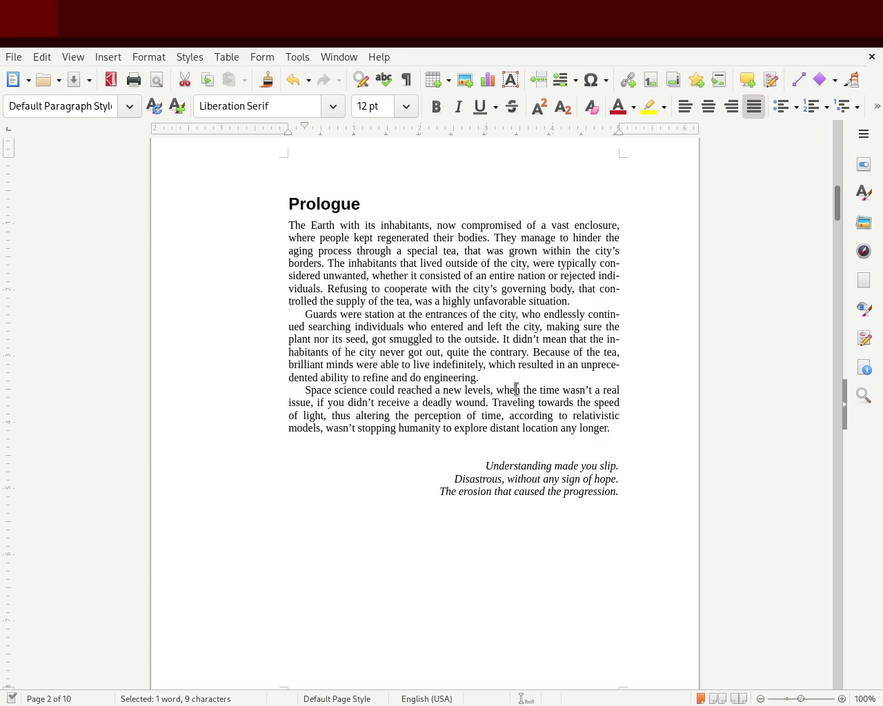
double_click(515, 391)
text(now tha)
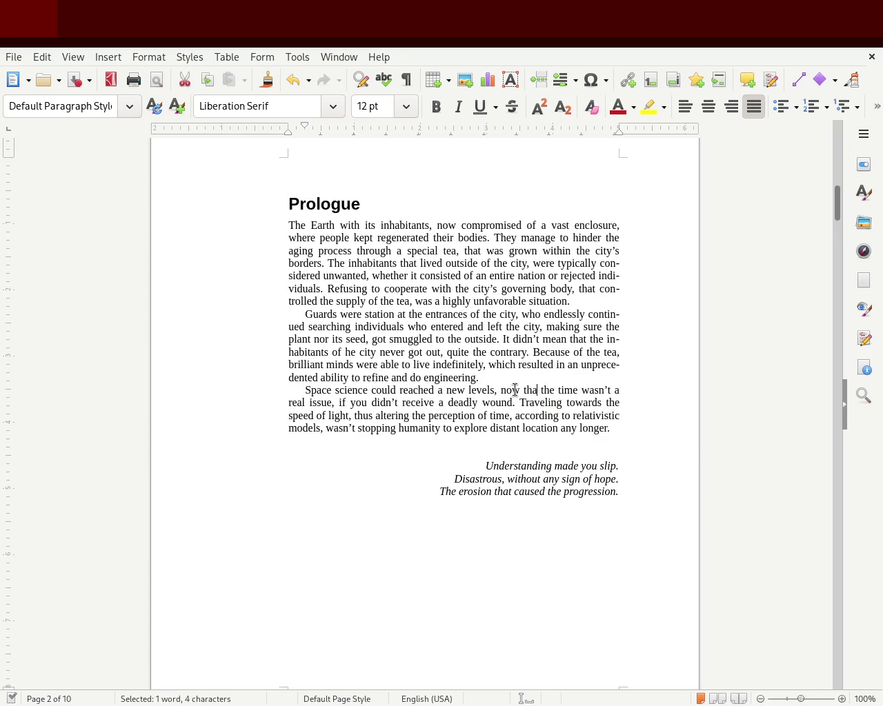
text(t)
key(Right)
key(Delete)
key(Delete)
key(Delete)
key(Delete)
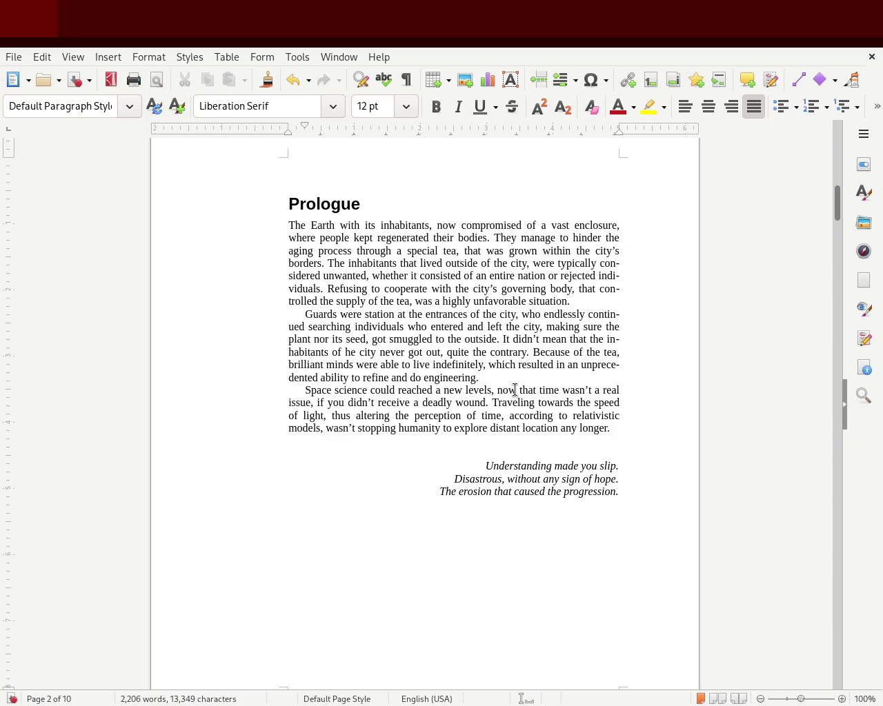
key(Right)
key(Right)
key(Delete)
key(Delete)
key(Delete)
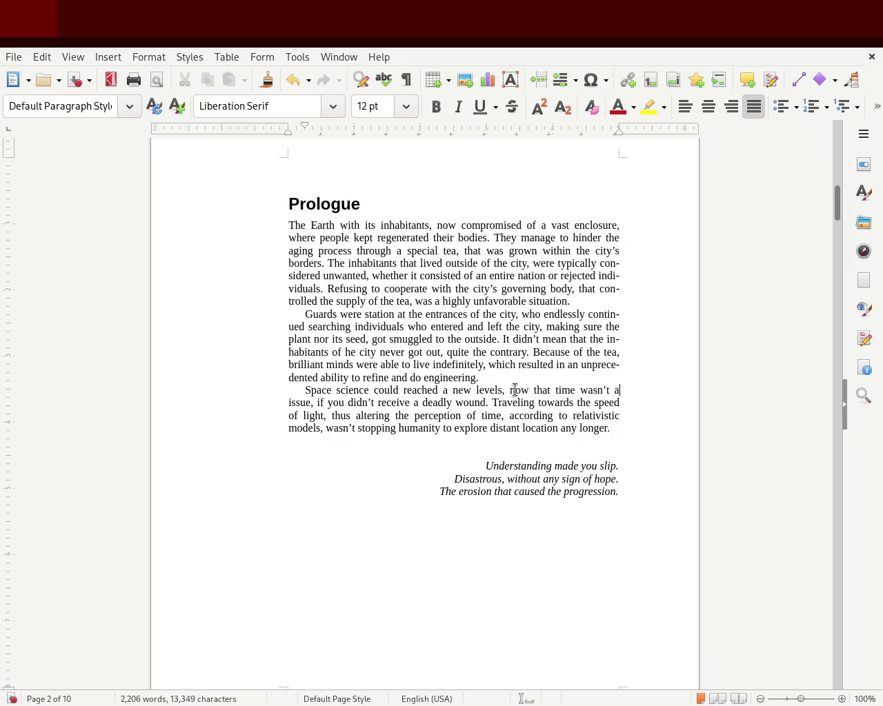
key(Delete)
key(Delete)
key(BackSpace)
text(n)
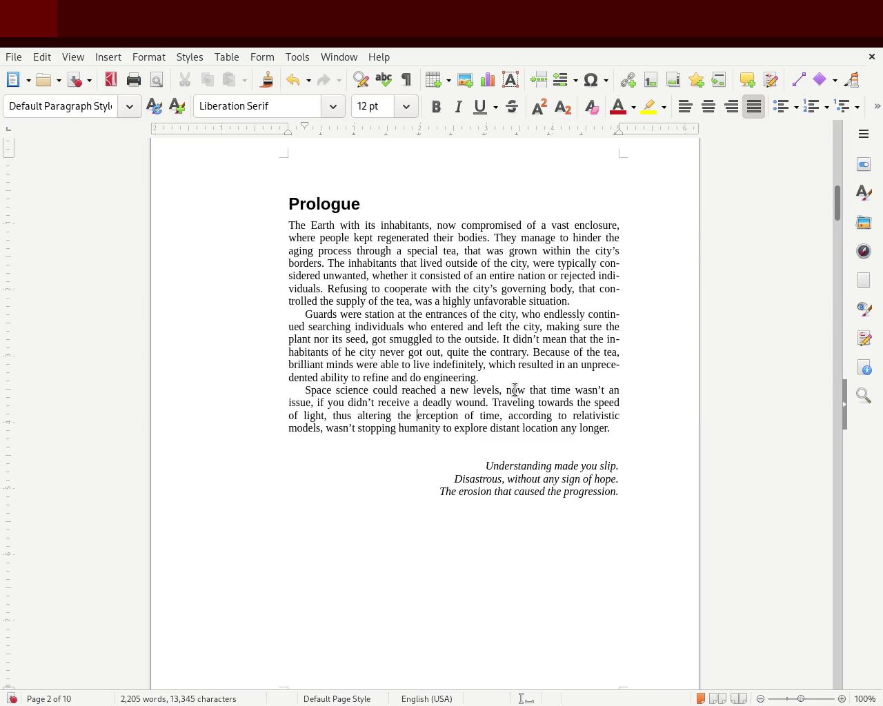
Replace 'perception of' with 'the experienced amount of' before 'time'.
key(ctrl+Delete)
key(ctrl+Delete)
text(the)
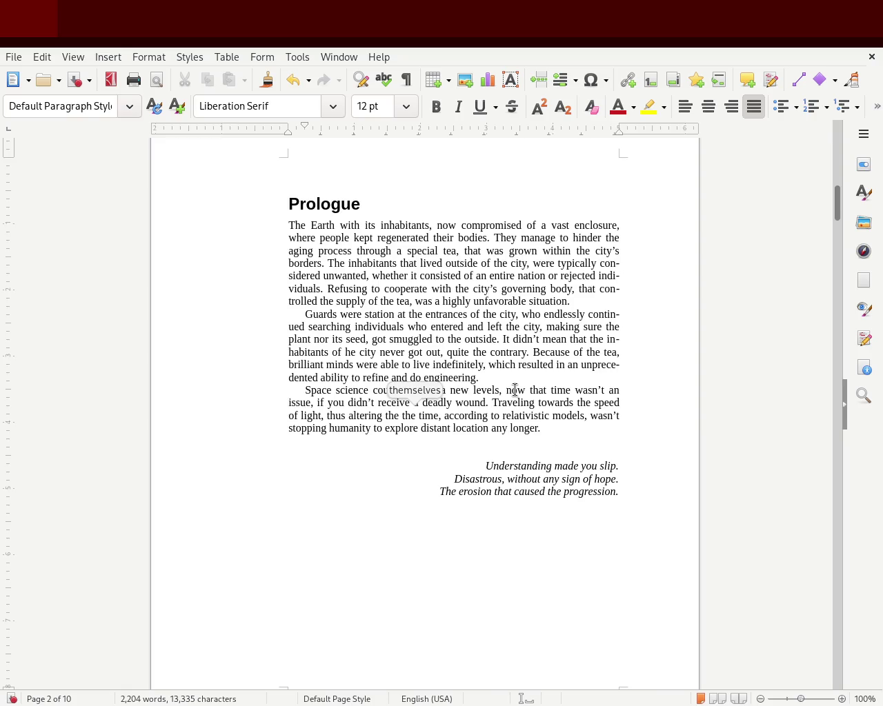
text( experienc)
key(Return)
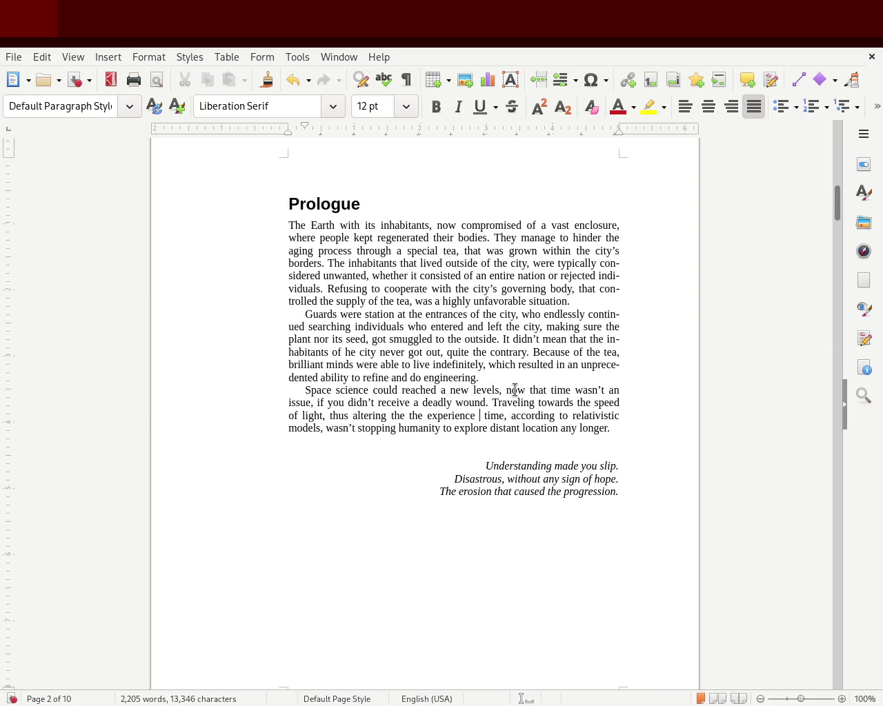
text(d)
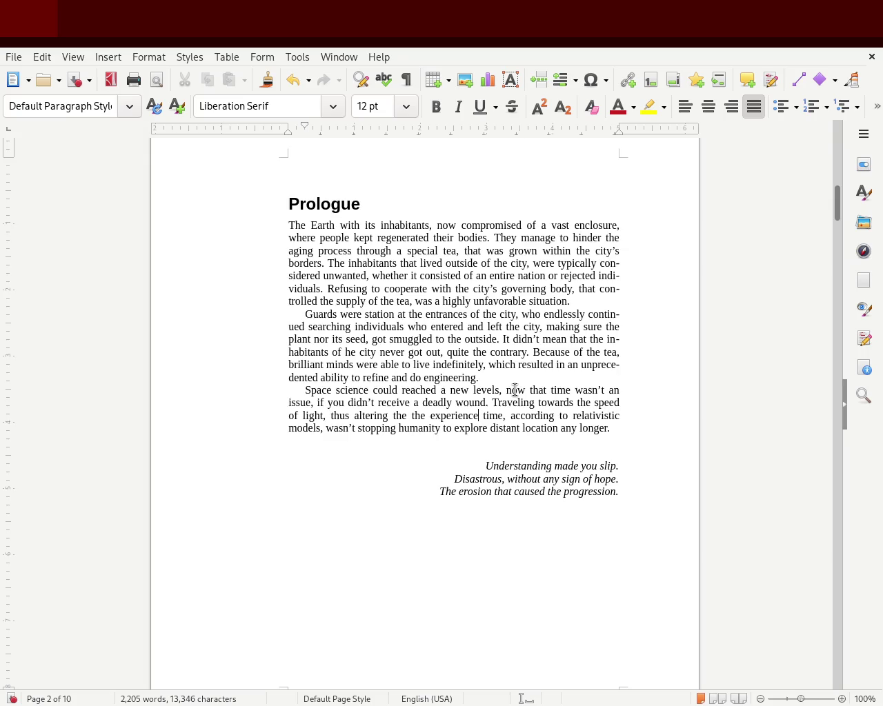
text( ammount )
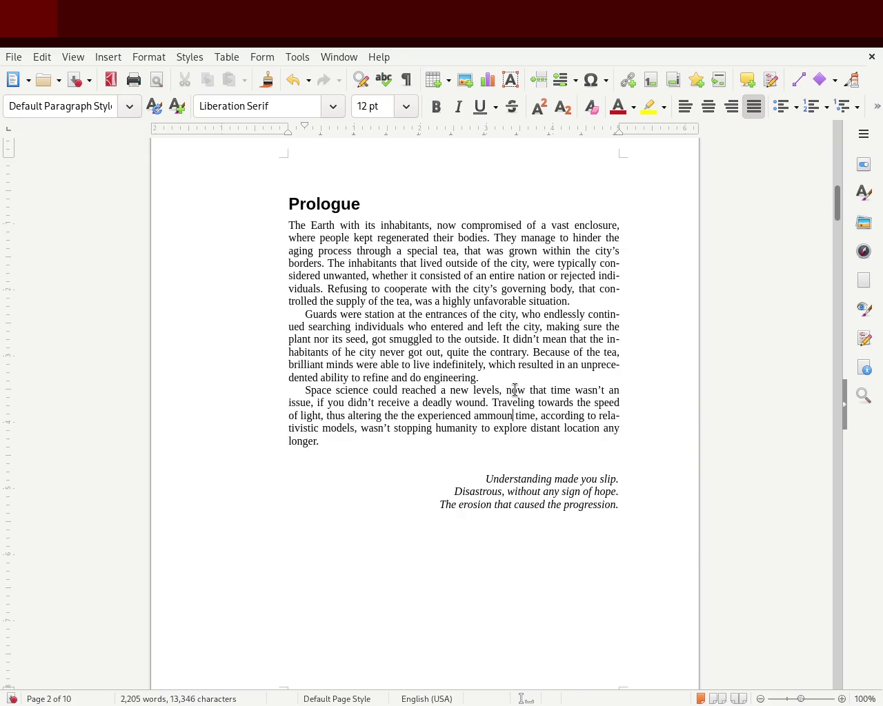
text(of)
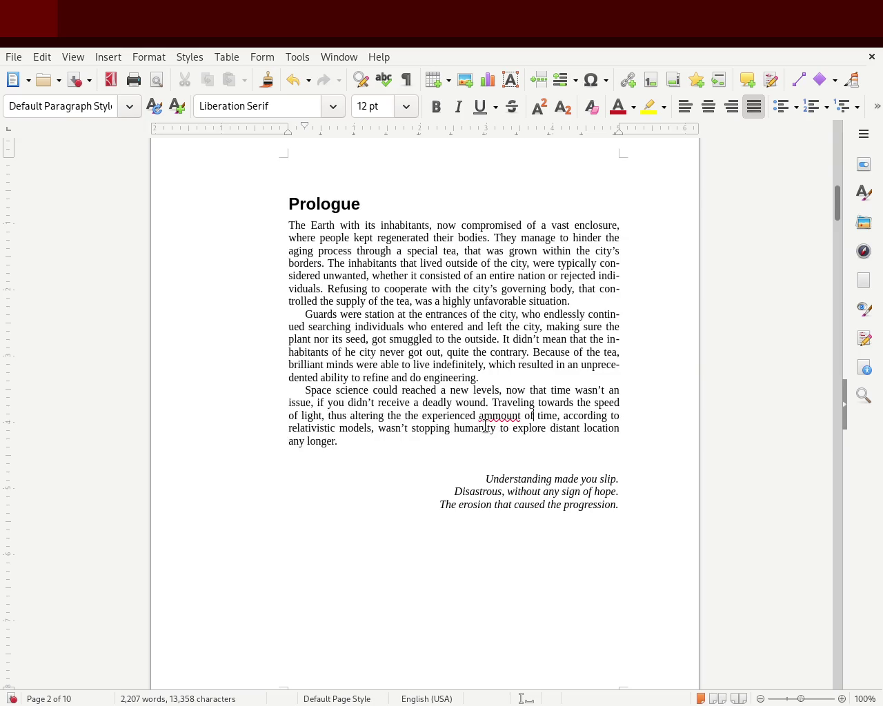
double_click(410, 415)
key(BackSpace)
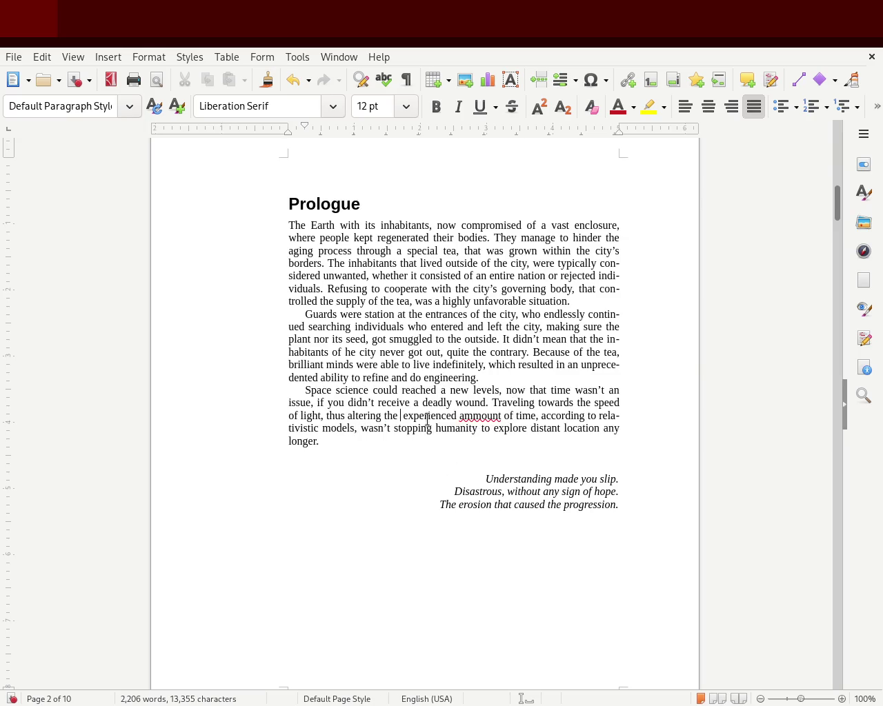
double_click(476, 415)
text(amount)
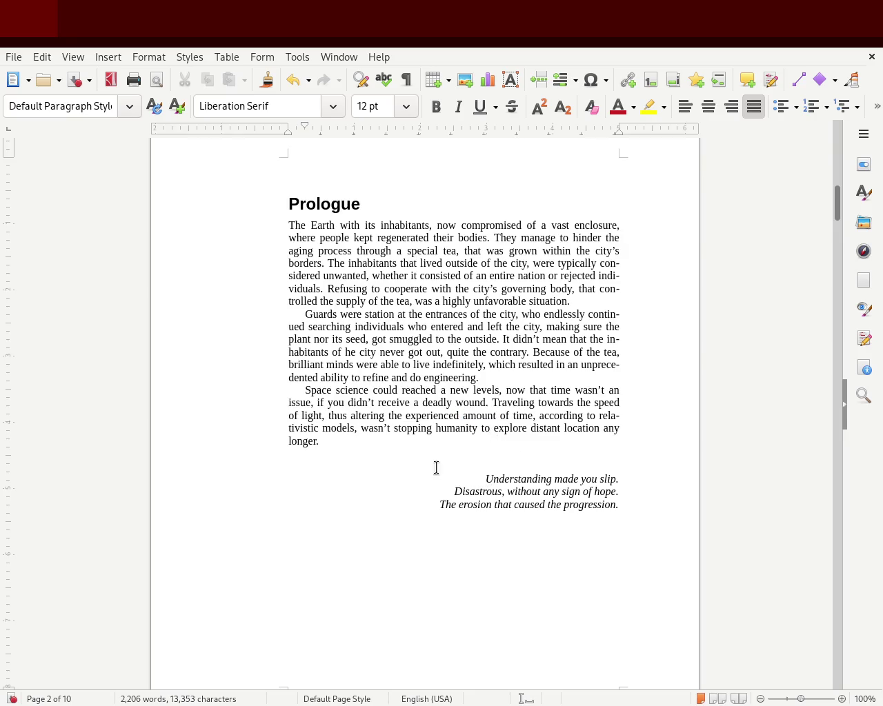
Change 'humanity to explore' to 'humanity, from exploring'.
click(360, 428)
double_click(378, 428)
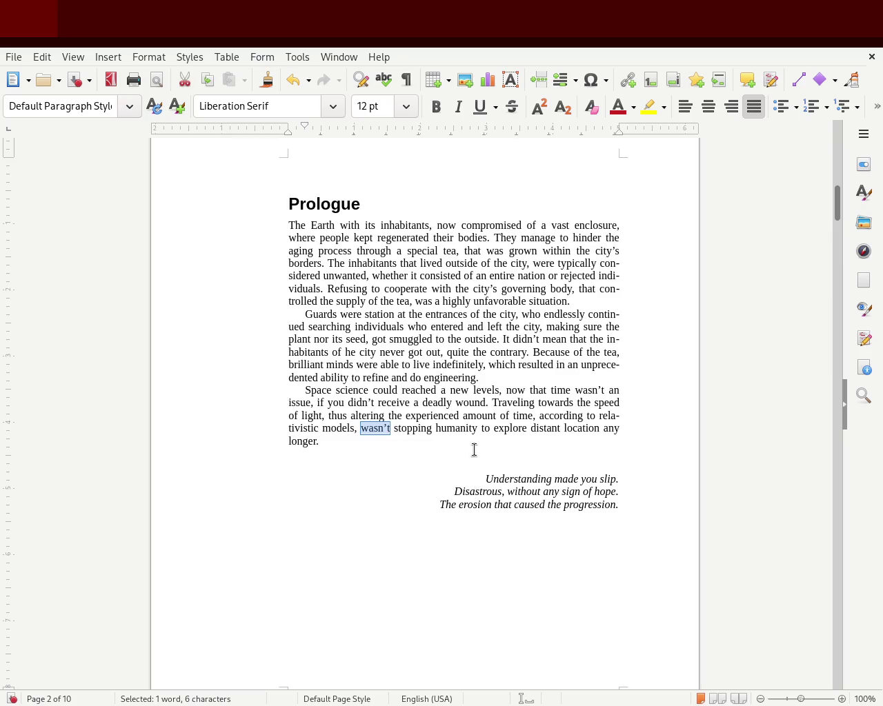
click(475, 429)
text(, from)
key(Delete)
key(Delete)
key(Delete)
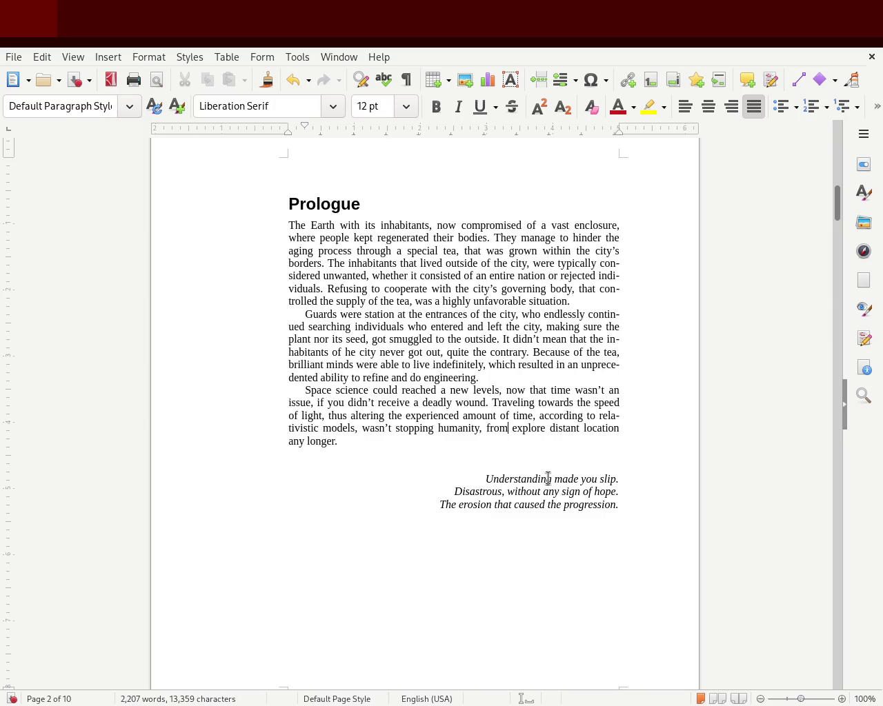
key(BackSpace)
text(ing)
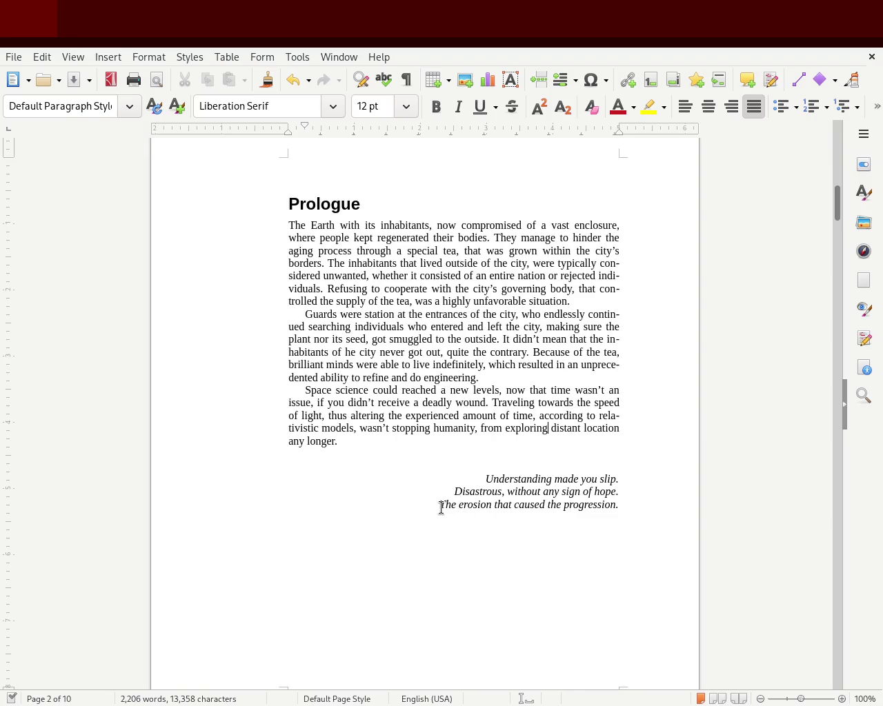
Delete 'thus' before 'altering' and change 'altering' to 'alterered'.
double_click(327, 412)
key(BackSpace)
key(BackSpace)
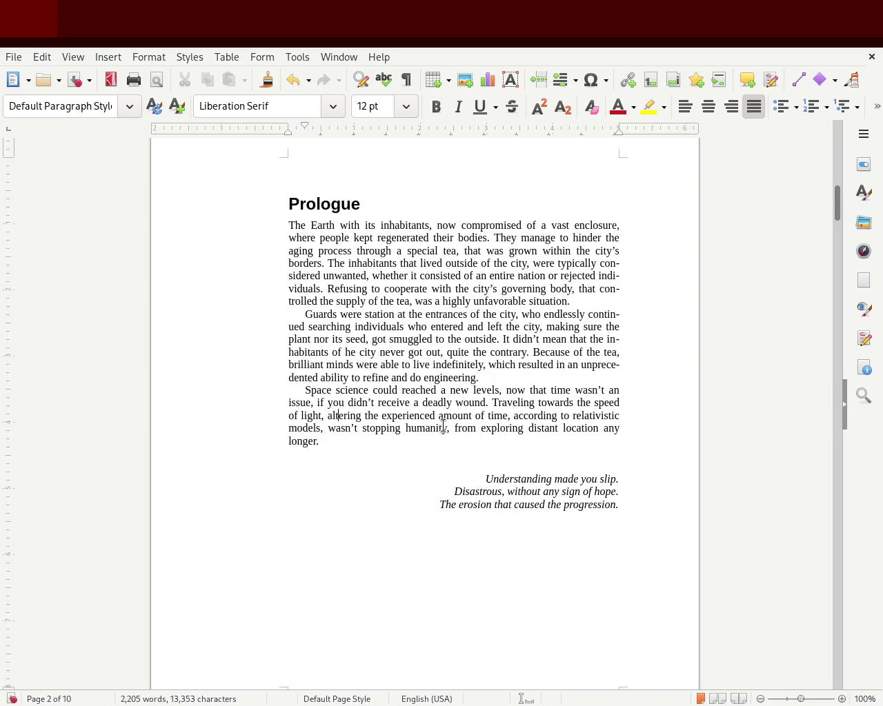
key(BackSpace)
key(BackSpace)
key(BackSpace)
text(ered)
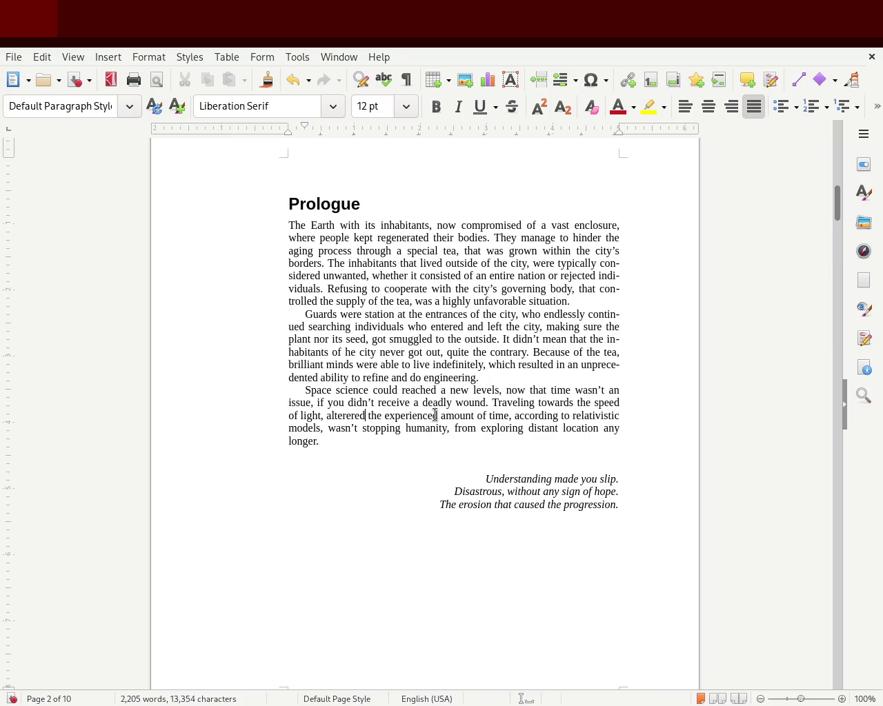
Rewrite the clause to 'the amount of experienced time, thus slowing down time' and start a new sentence with 'It' after 'models.'.
click(386, 421)
text(arount of)
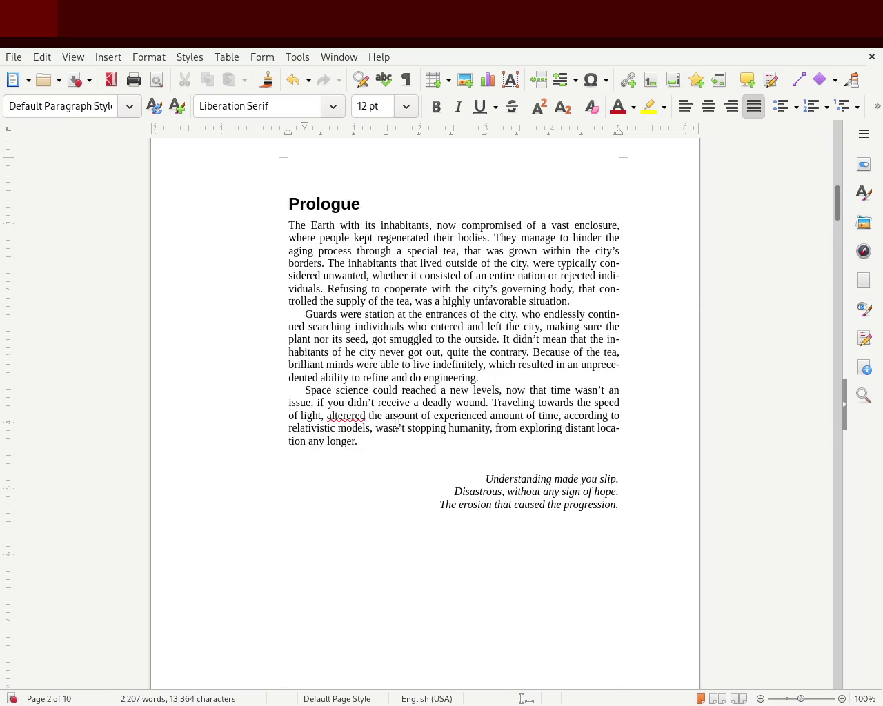
key(Delete)
key(Delete)
key(Delete)
key(Delete)
key(Delete)
key(Delete)
key(Delete)
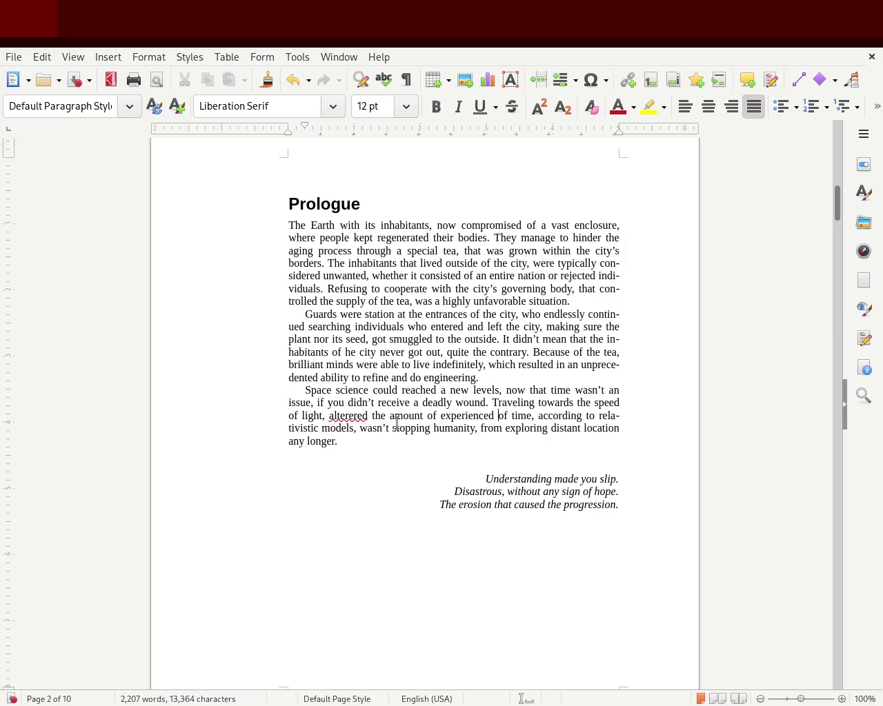
key(Delete)
key(Delete)
key(Delete)
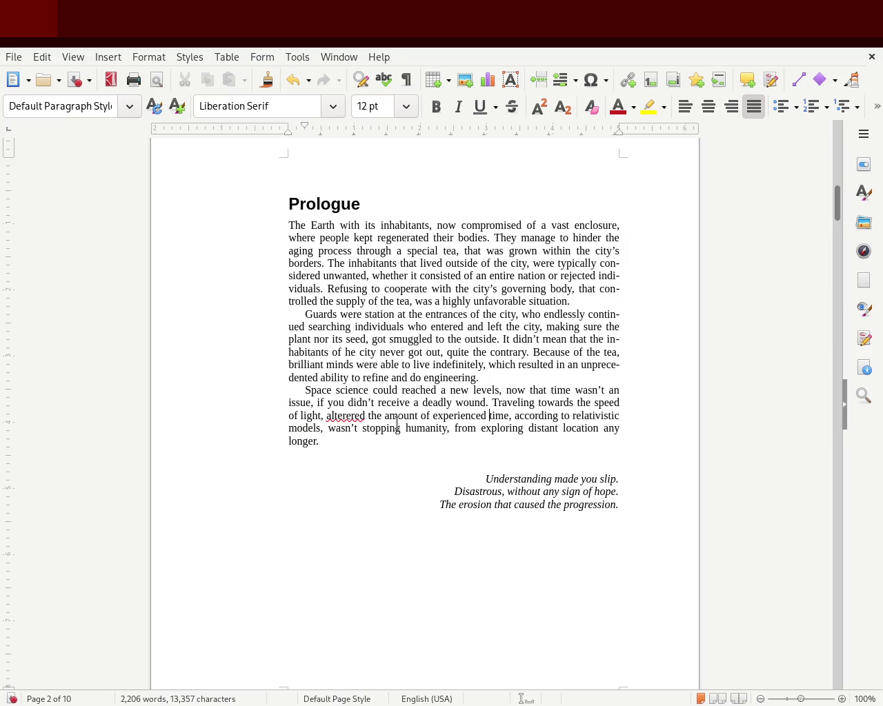
text(, thus slowing down time)
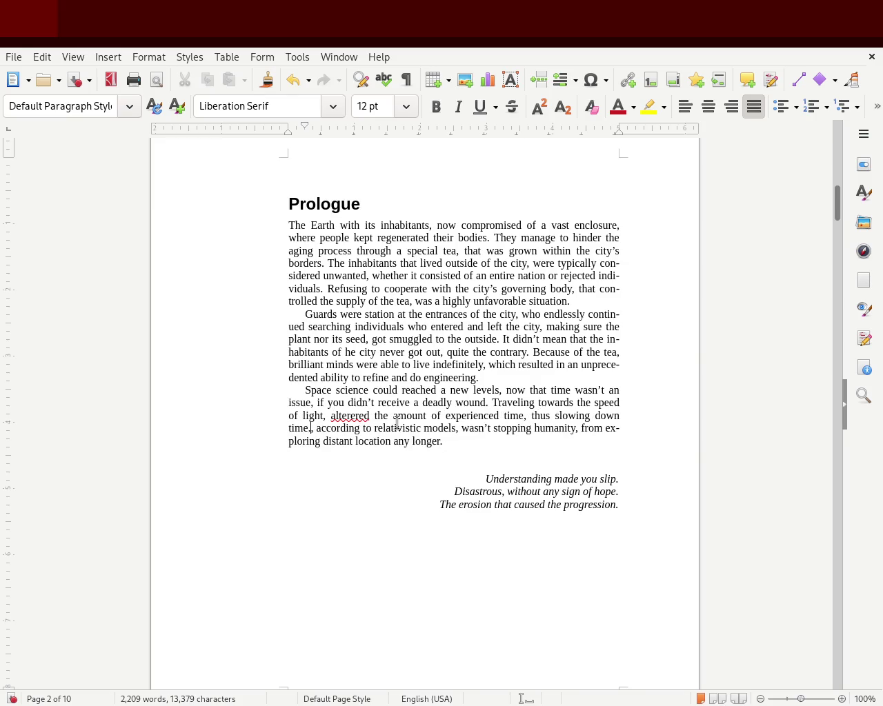
key(Delete)
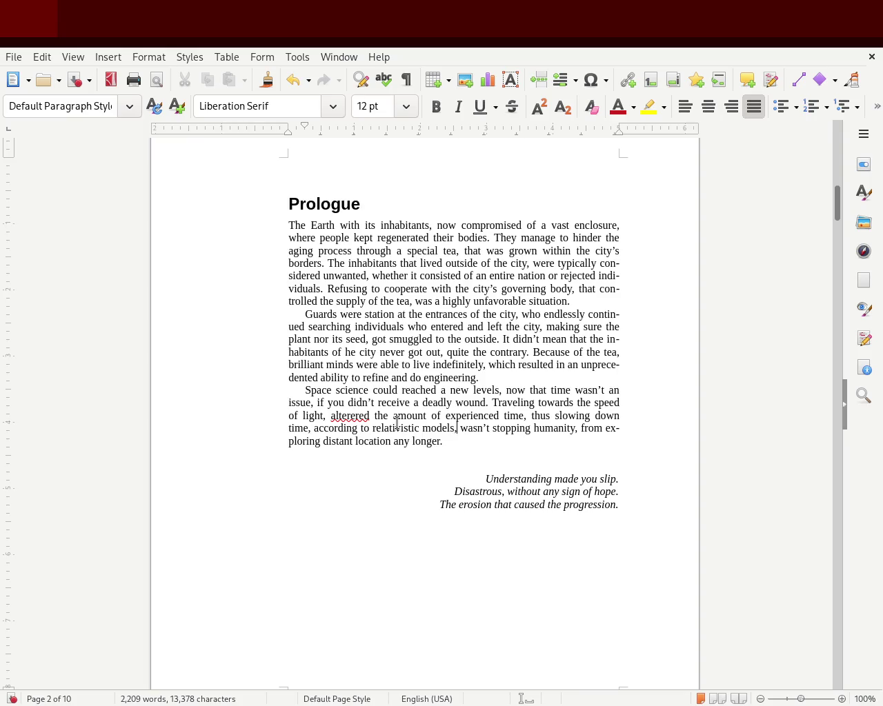
text(It)
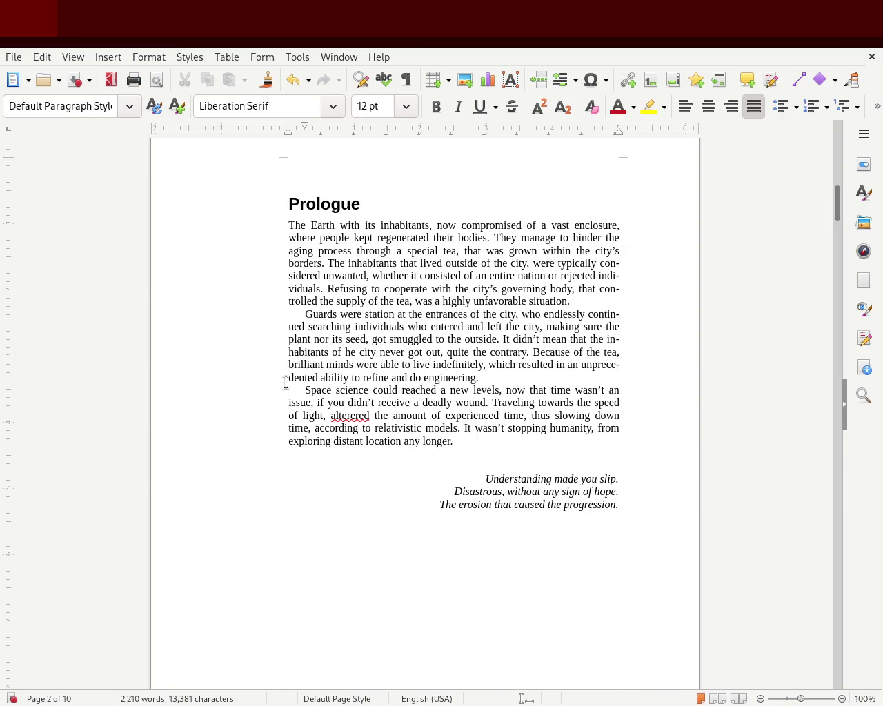
Replace the word 'issue' with 'factor to consider'.
double_click(516, 391)
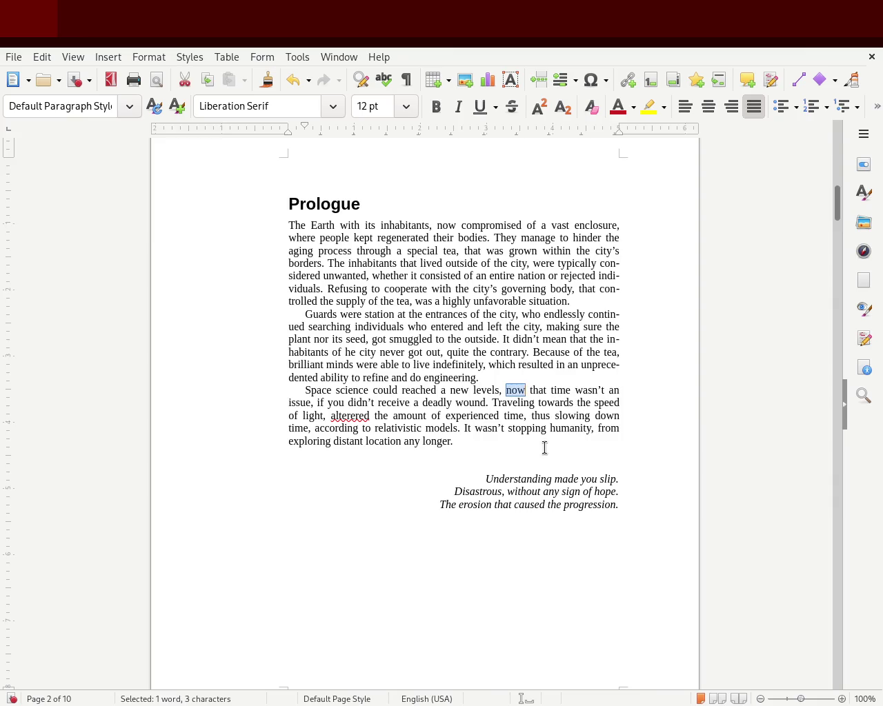
double_click(295, 403)
text(a, if)
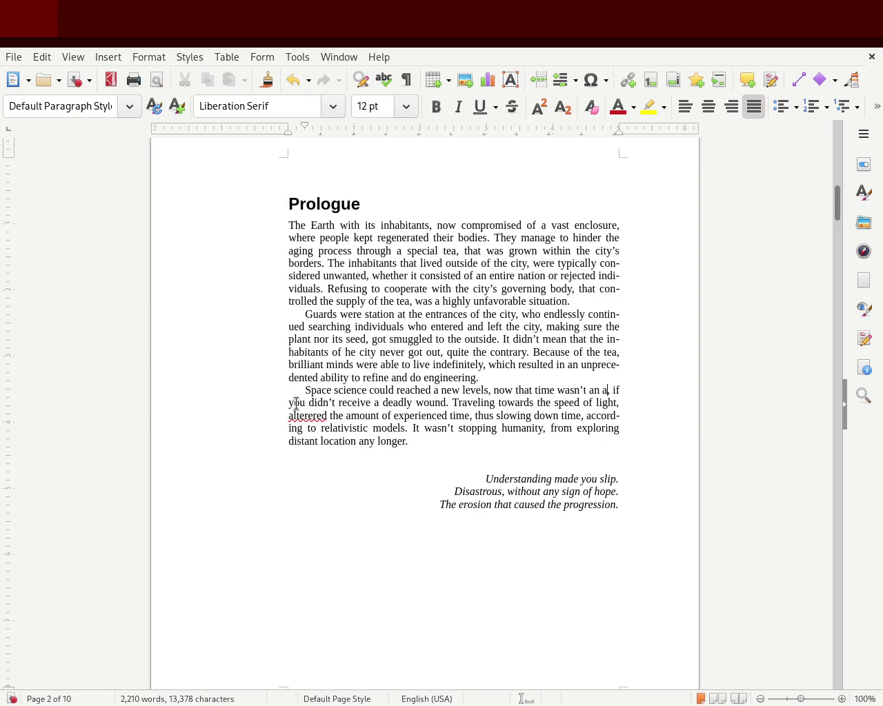
text(ctioa)
key(BackSpace)
key(BackSpace)
key(BackSpace)
key(BackSpace)
key(BackSpace)
key(BackSpace)
text(factor to c)
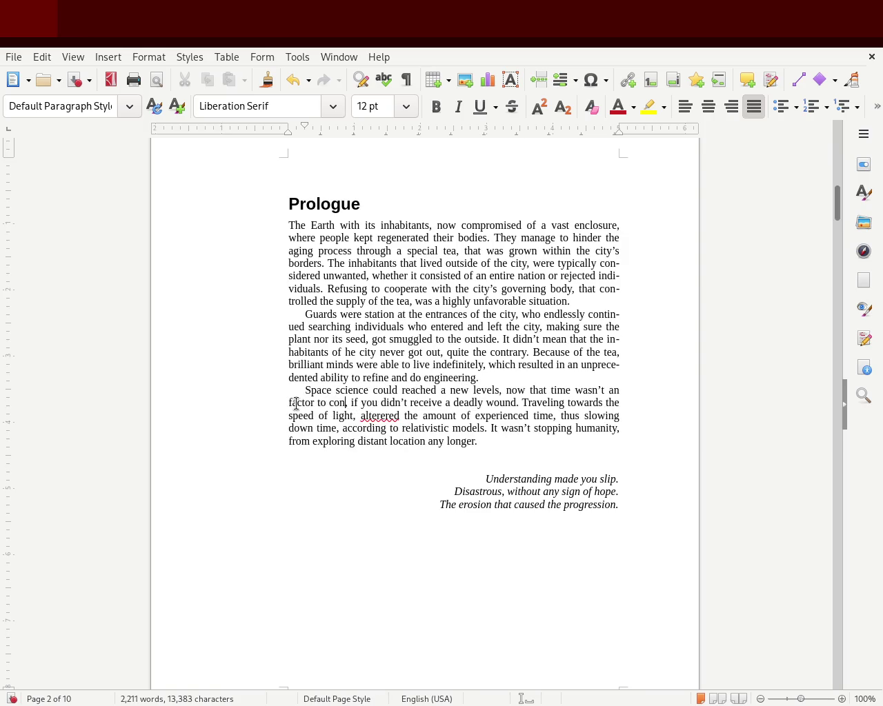
text(onsider)
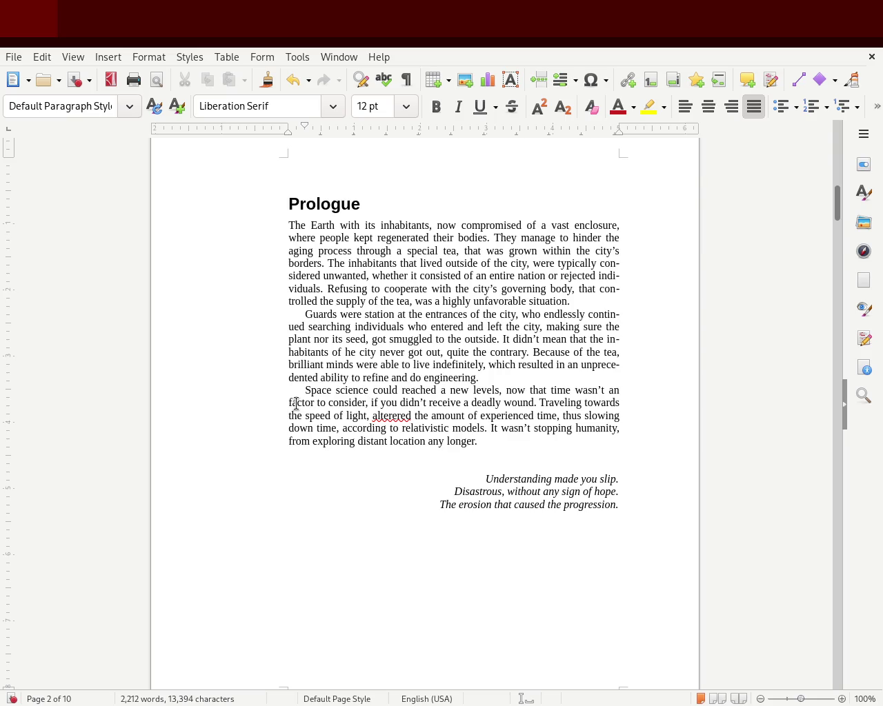
Remove the stray 'only' and insert 'that is to say,' before 'if you'.
text(only)
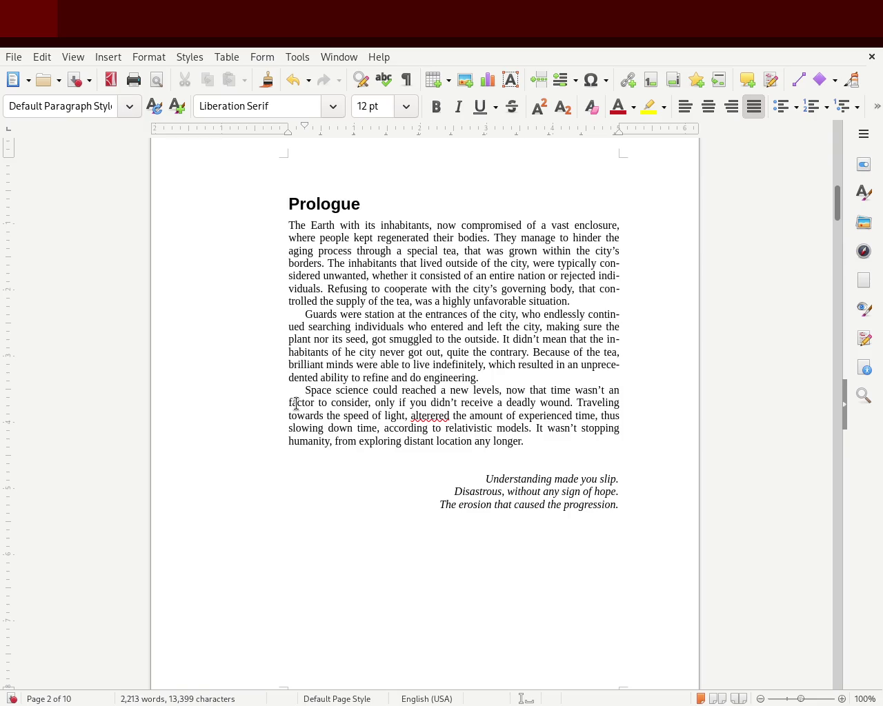
double_click(393, 403)
key(BackSpace)
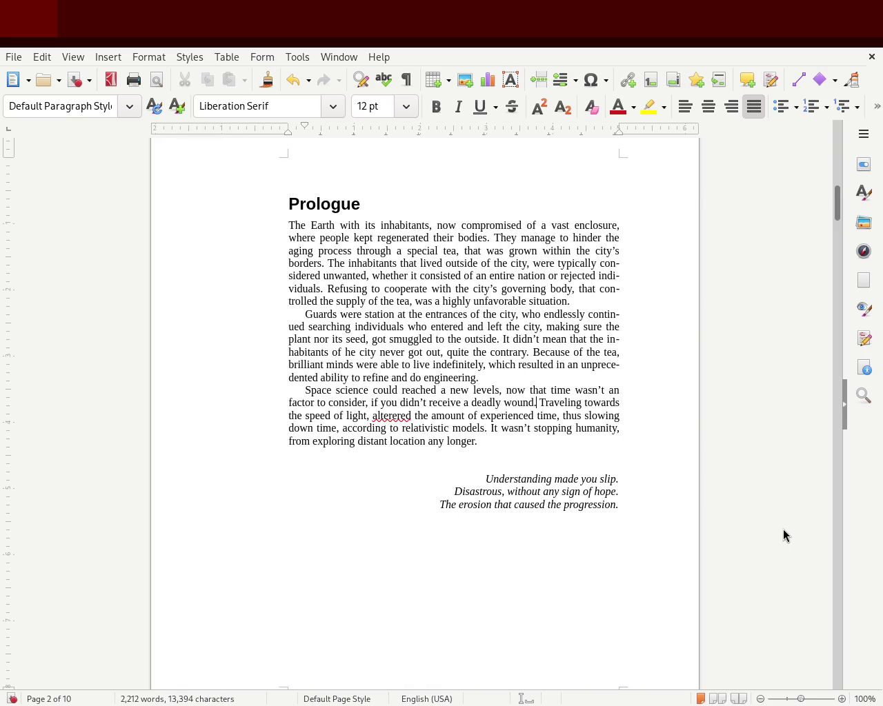
text(, that is to say.)
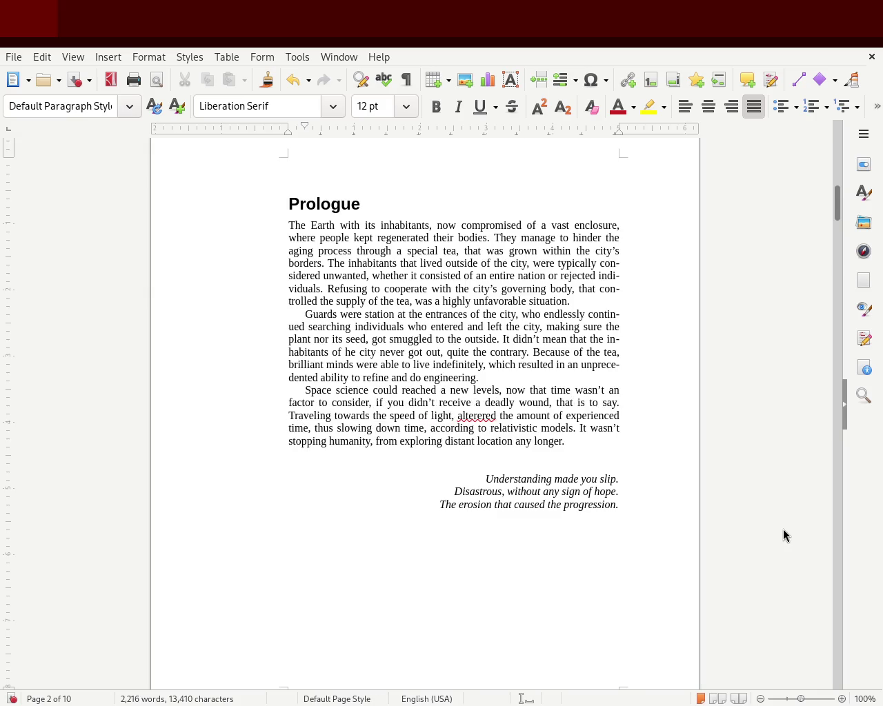
key(BackSpace)
key(BackSpace)
key(BackSpace)
key(BackSpace)
key(BackSpace)
key(BackSpace)
key(BackSpace)
key(BackSpace)
key(BackSpace)
key(BackSpace)
key(BackSpace)
key(BackSpace)
key(BackSpace)
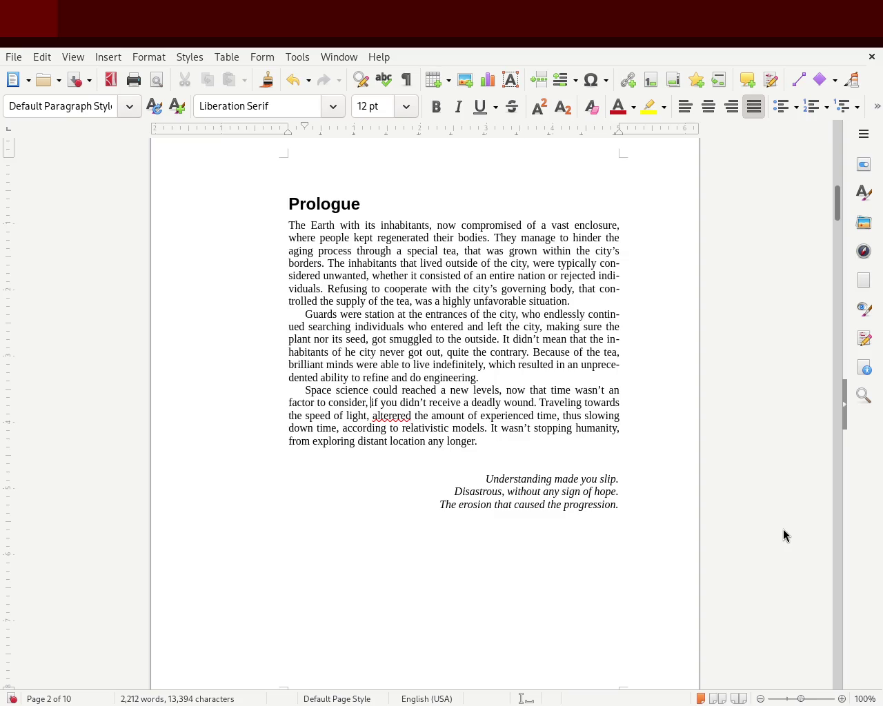
text(that is )
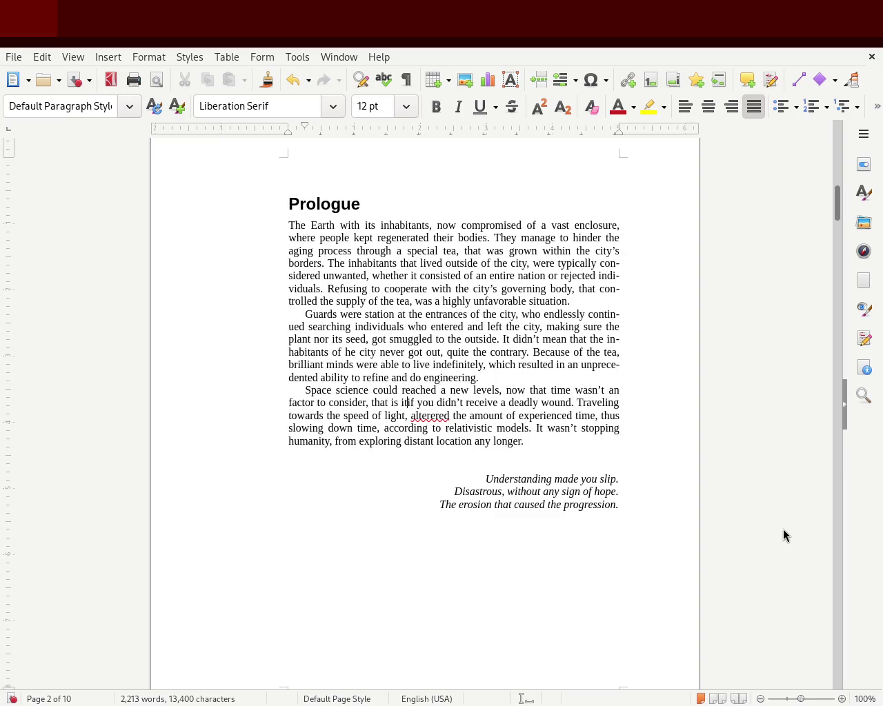
text(to say,)
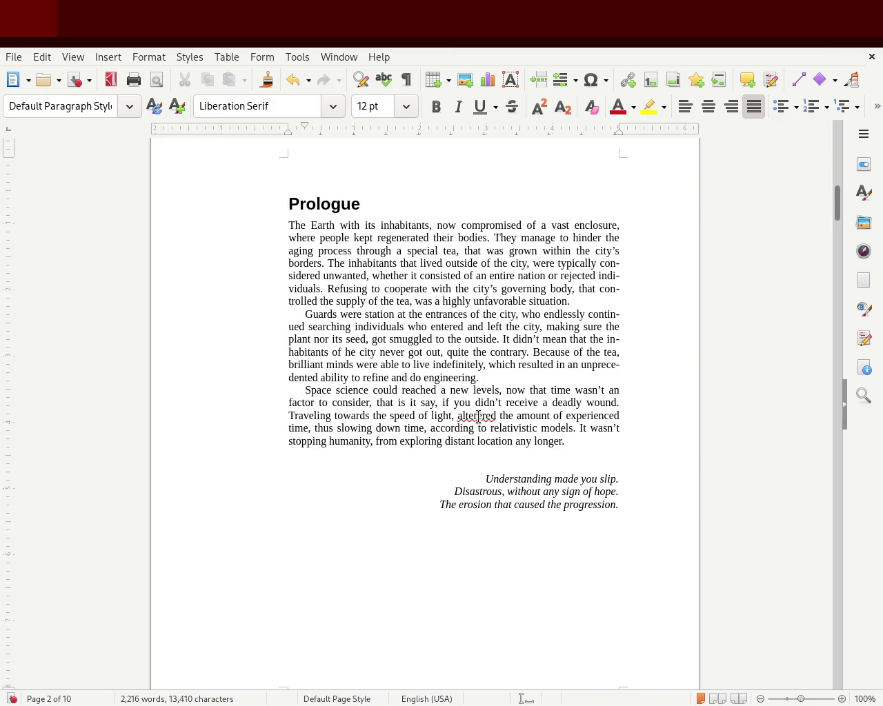
Replace 'alterered' with 'problematically alters', fixing the 'probelmatically' misspelling.
double_click(477, 418)
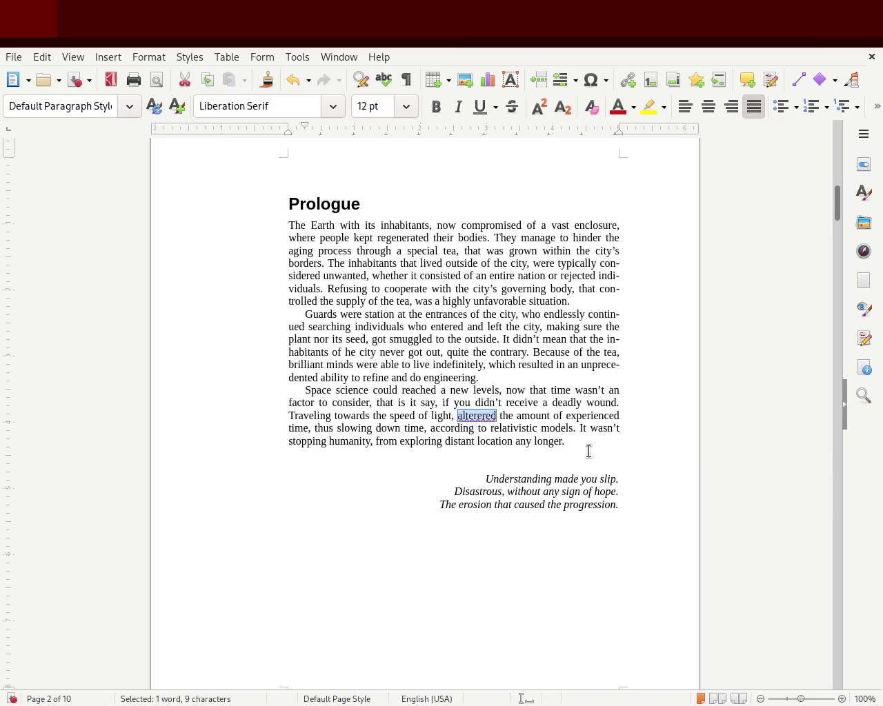
key(BackSpace)
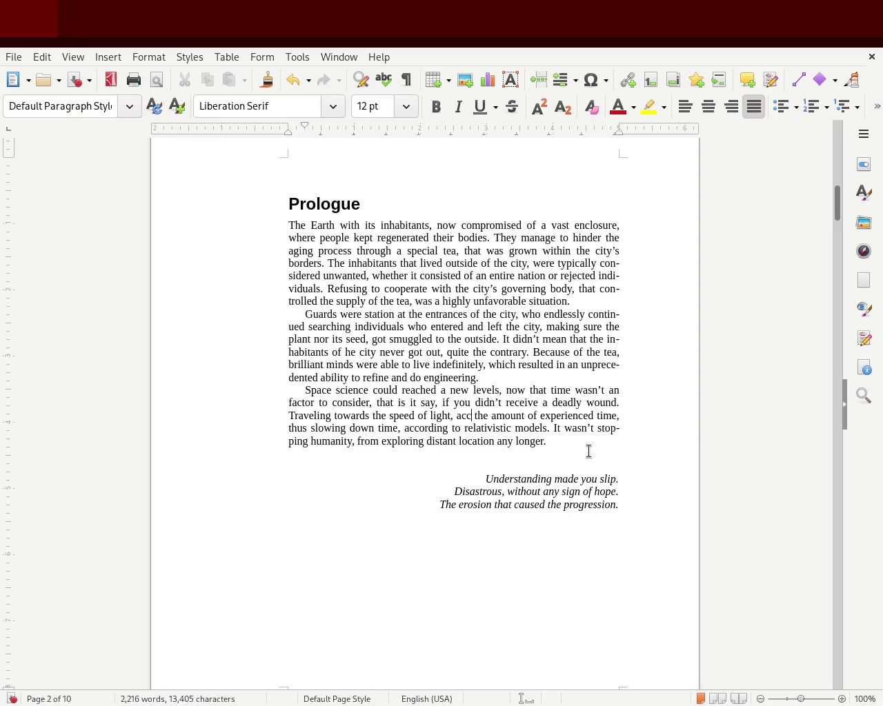
text(probelmatic)
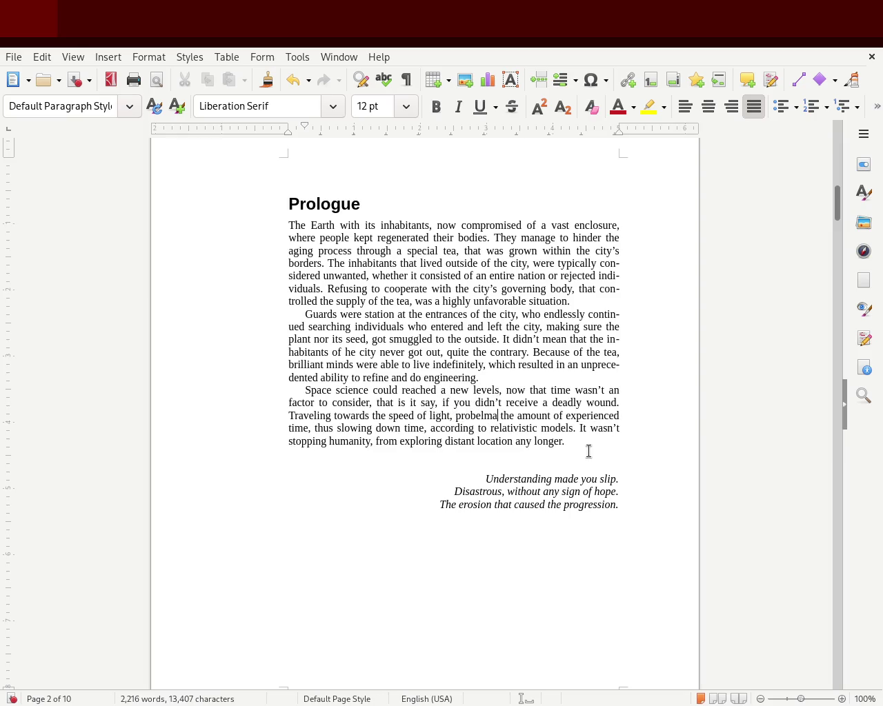
text(ally alt)
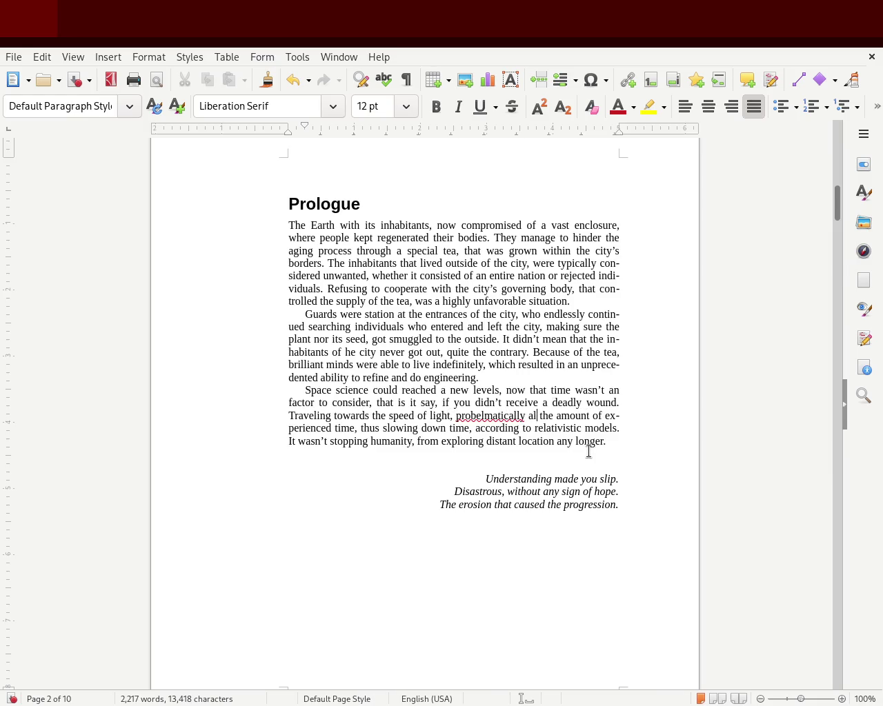
text(ered)
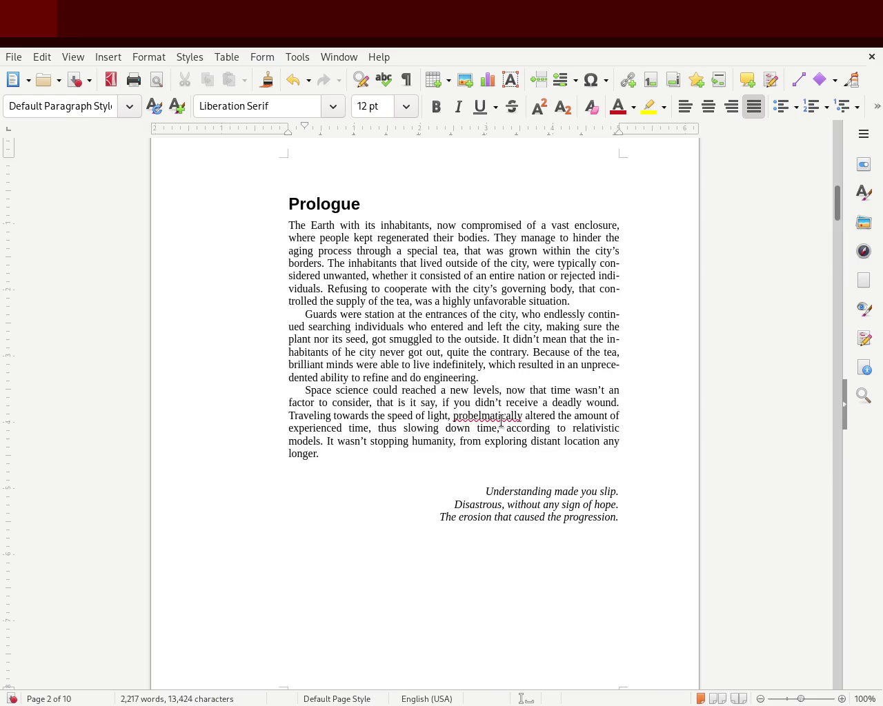
double_click(485, 417)
text(problematically)
double_click(541, 414)
text(alters)
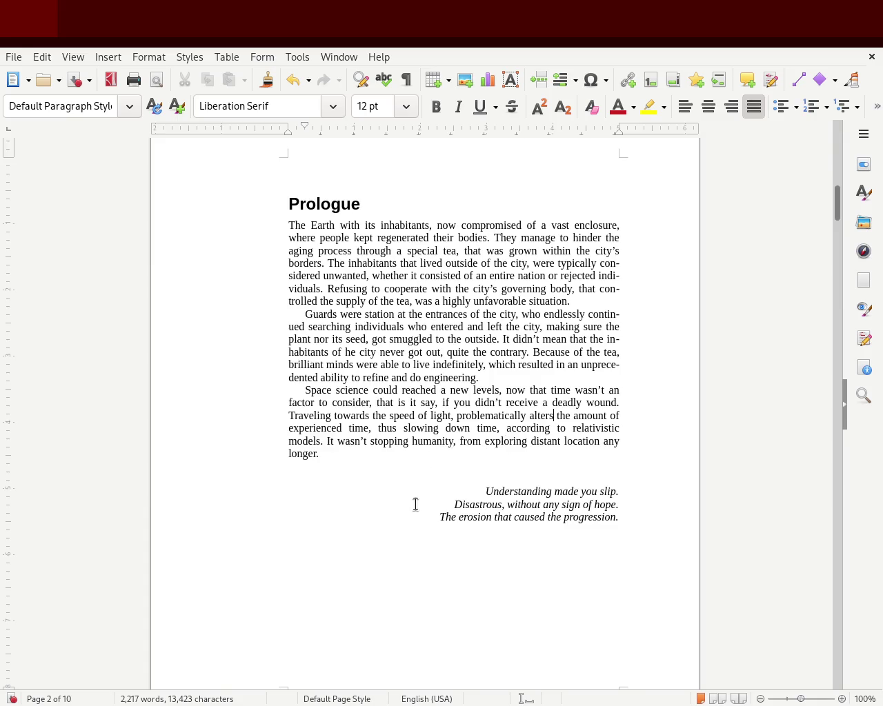
double_click(330, 442)
Restore 'altered', delete 'It wasn't stopping' and begin the sentence 'Humanity was able to unhendrely'.
double_click(537, 416)
text(altered)
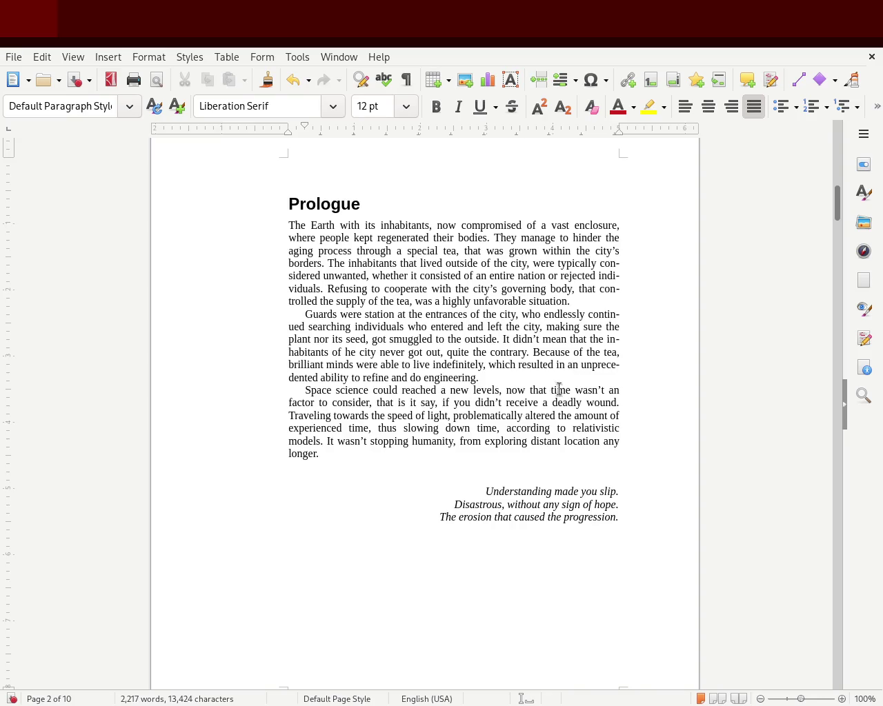
drag(329, 443, 410, 440)
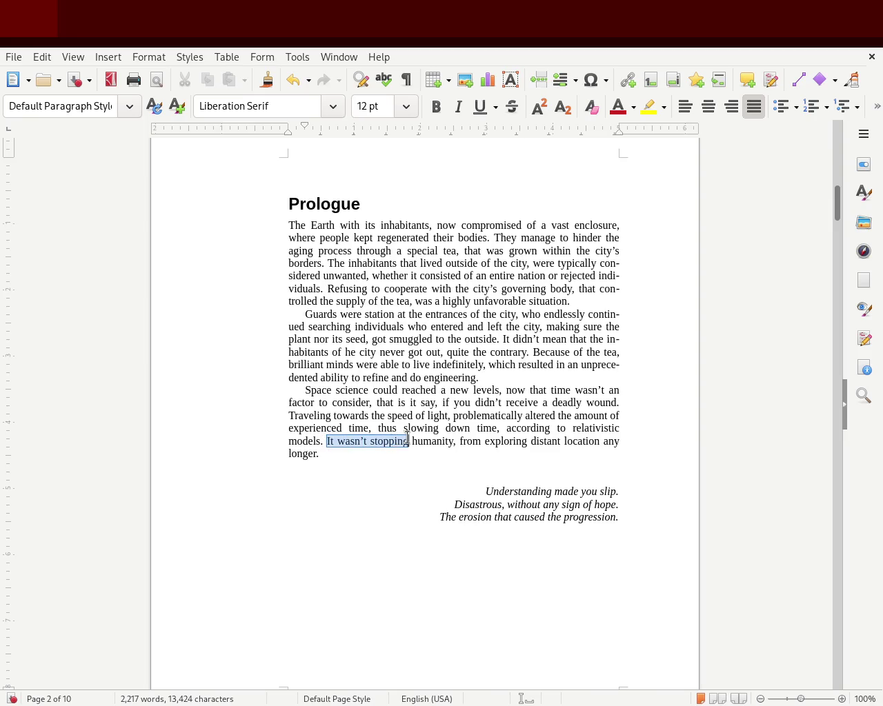
key(Delete)
key(BackSpace)
key(Delete)
text(Humanity)
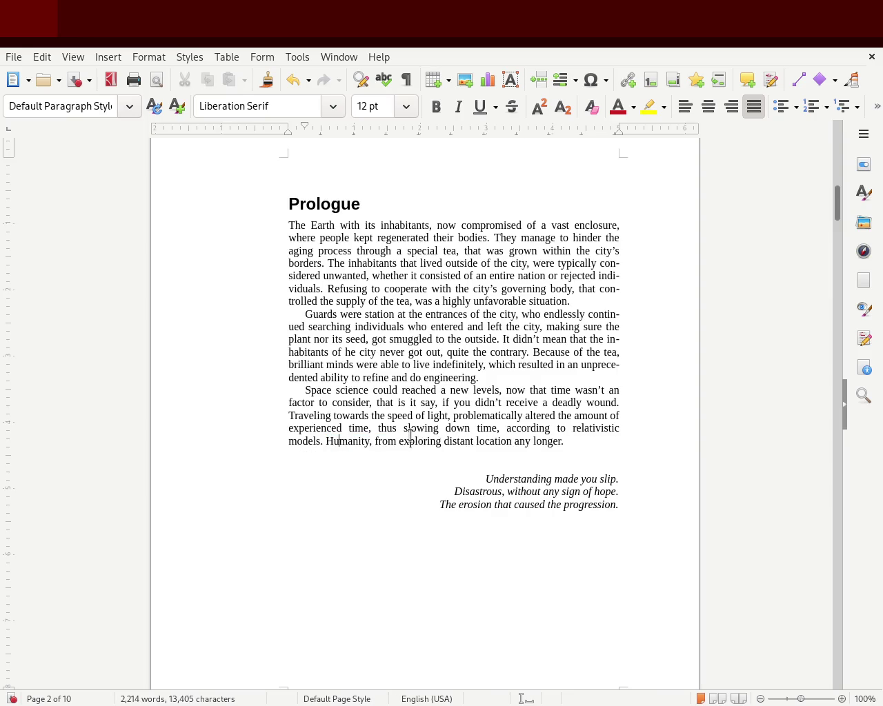
text( was )
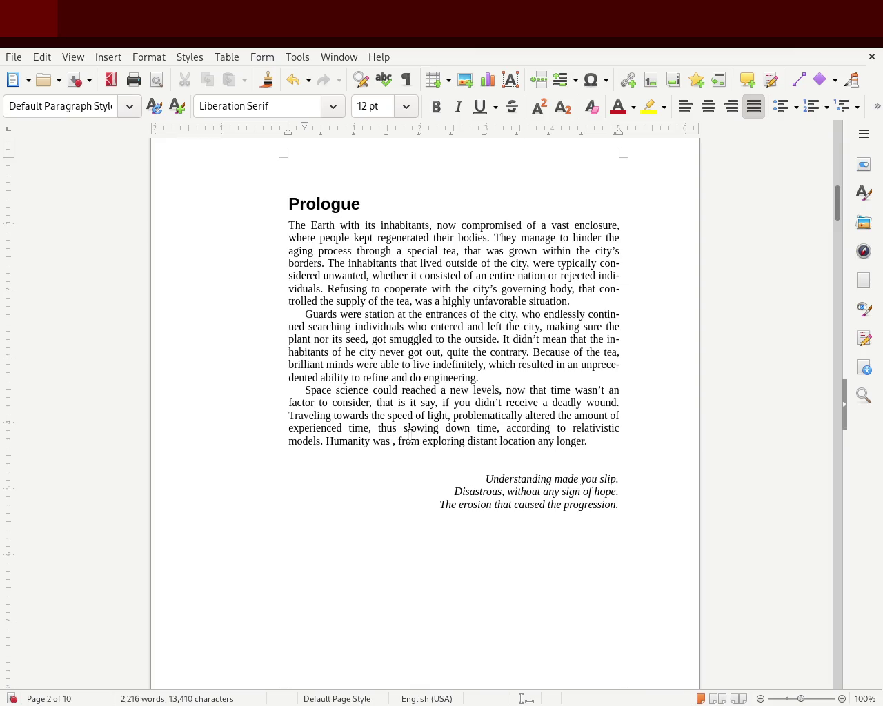
text(able to unhendrely)
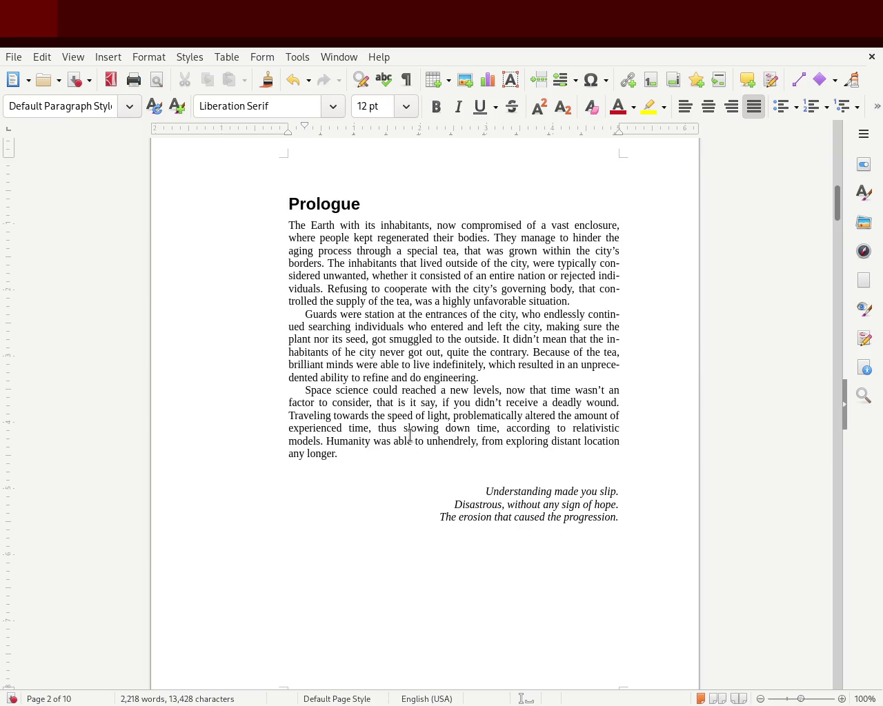
Replace 'to unhendrely' with ', without an hinder' and save the document.
click(423, 440)
key(BackSpace)
key(BackSpace)
key(BackSpace)
text(, without n)
key(BackSpace)
text(an)
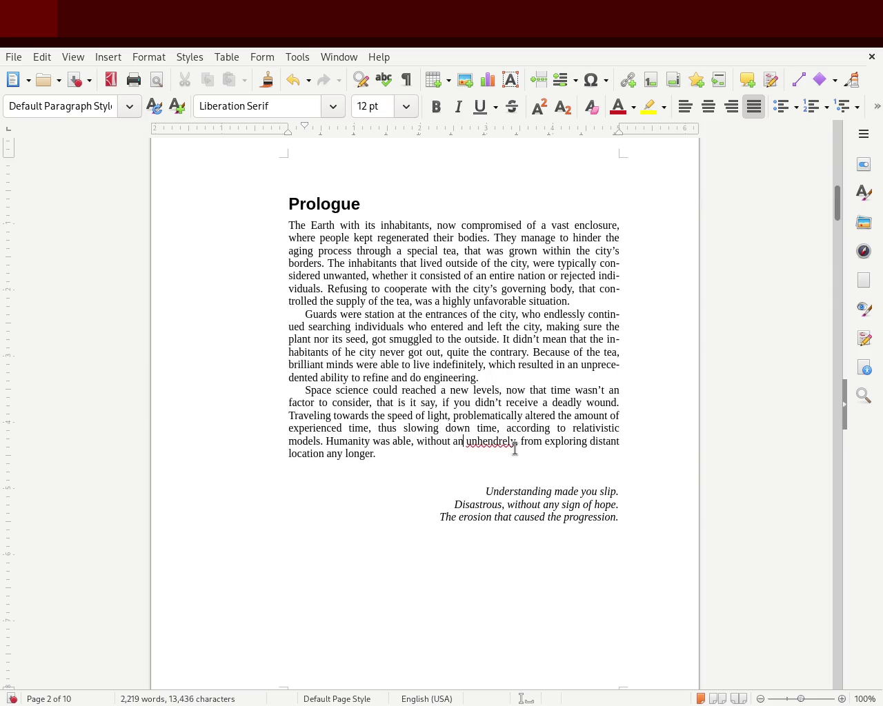
text( hinder)
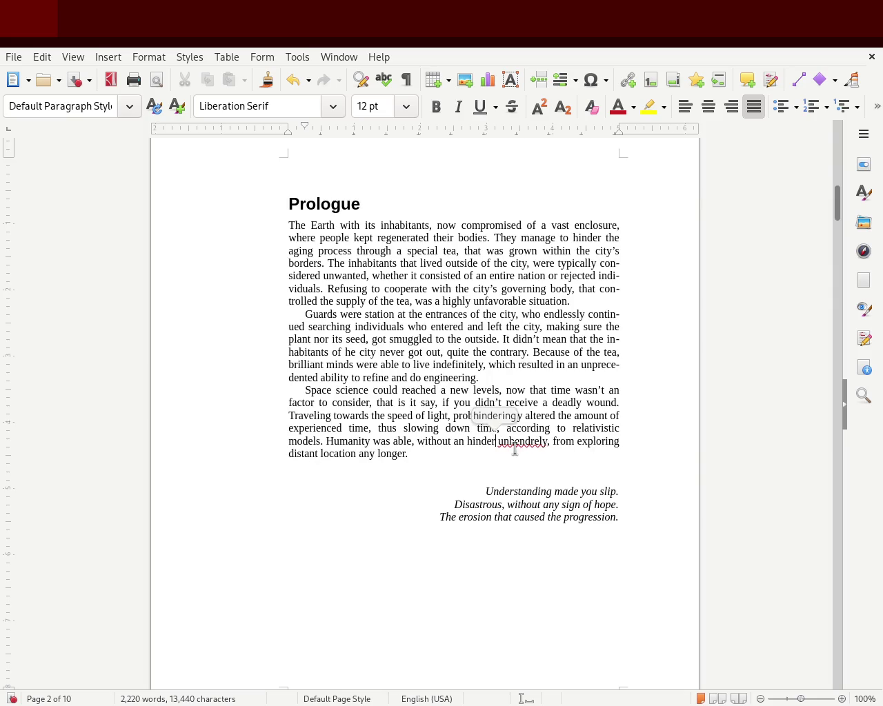
key(Delete)
key(Delete)
key(Delete)
key(ctrl+s)
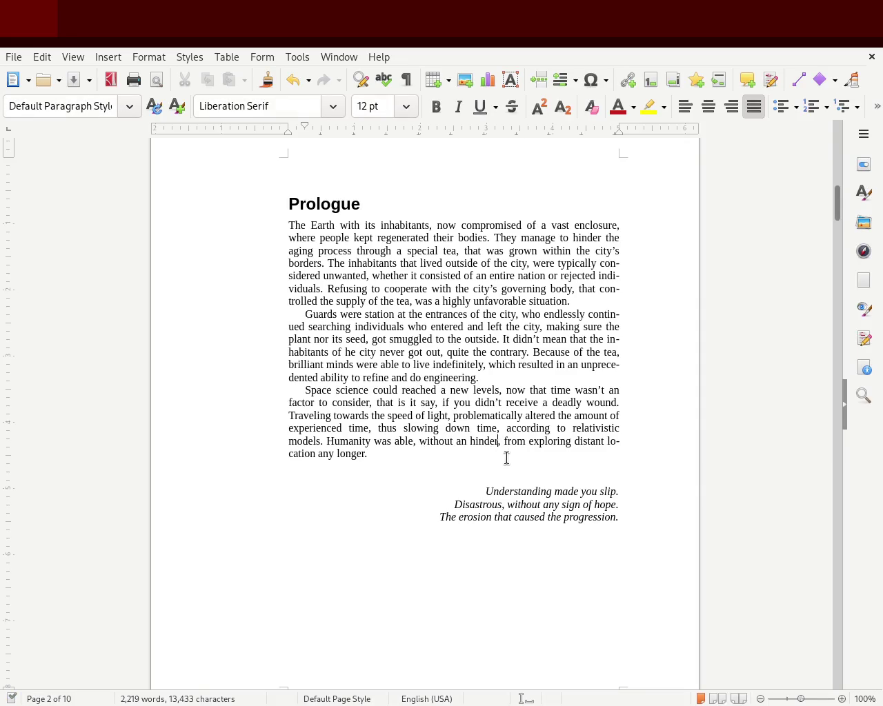
Change 'from' to 'to', move 'Humanity was able' after 'hinder', and capitalize 'Without'.
double_click(514, 442)
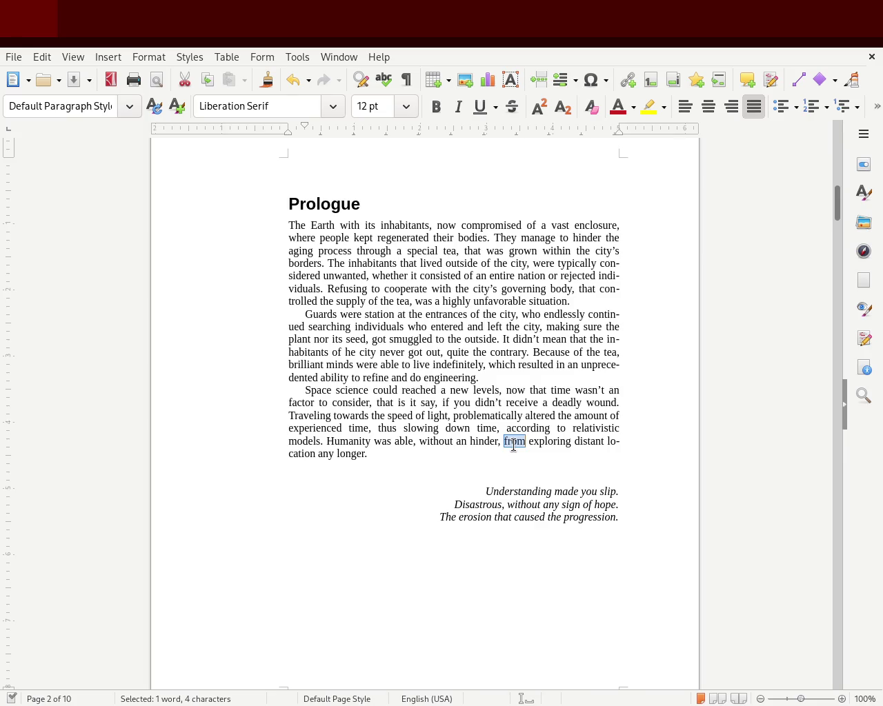
text(to)
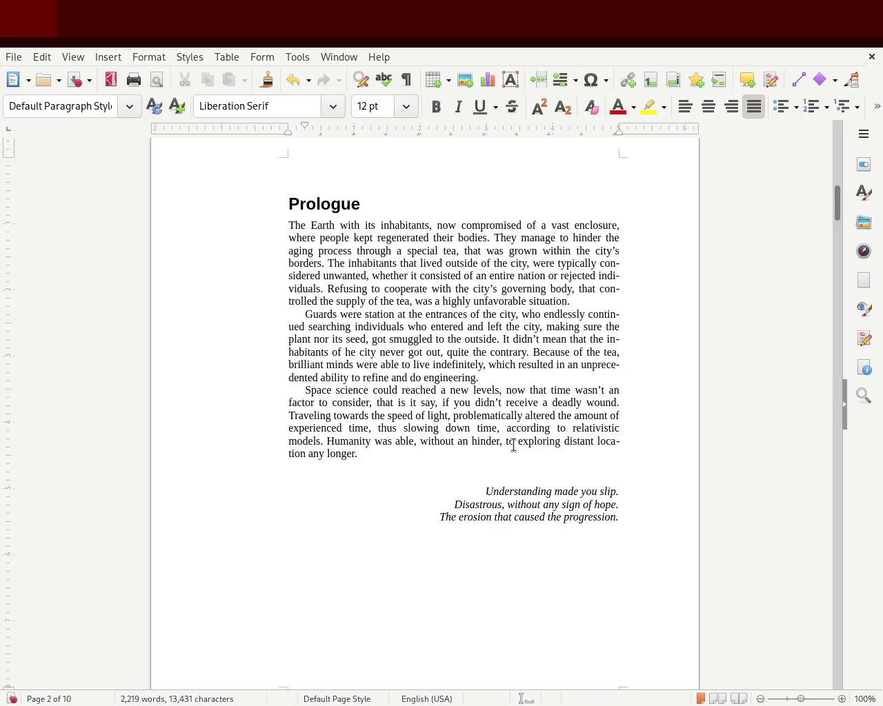
key(ctrl+shift+Left)
key(ctrl+shift+Left)
key(ctrl+shift+Left)
key(ctrl+c)
key(Delete)
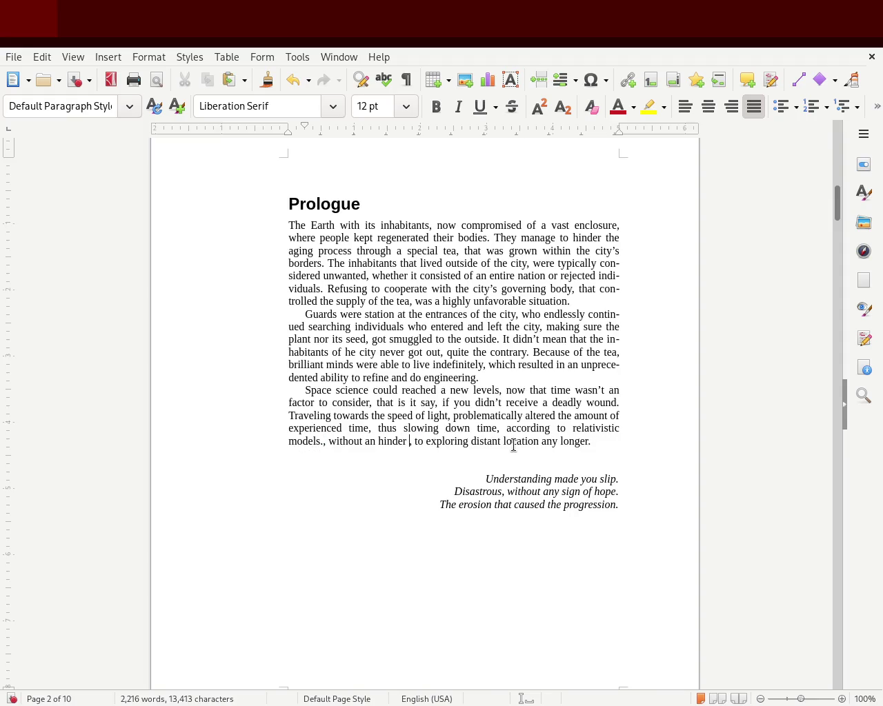
key(Right)
key(Right)
key(ctrl+v)
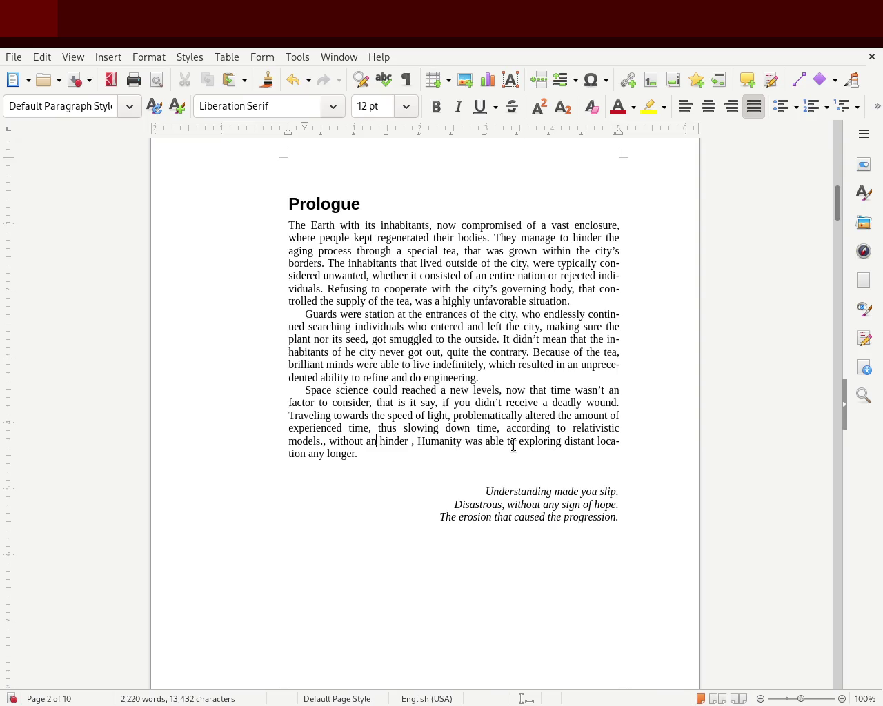
key(Delete)
key(Right)
key(Delete)
text(W)
Add 'major', make it 'hinders', lowercase 'humanity', delete 'any longer', and save.
key(Right)
key(Right)
key(Right)
text(major)
key(Right)
key(BackSpace)
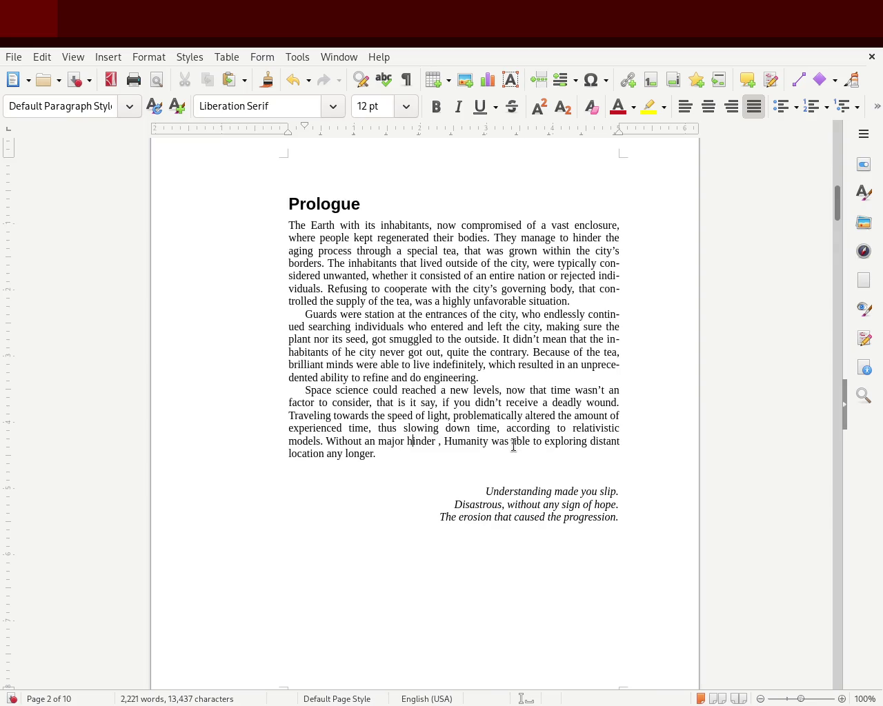
text(s)
key(Delete)
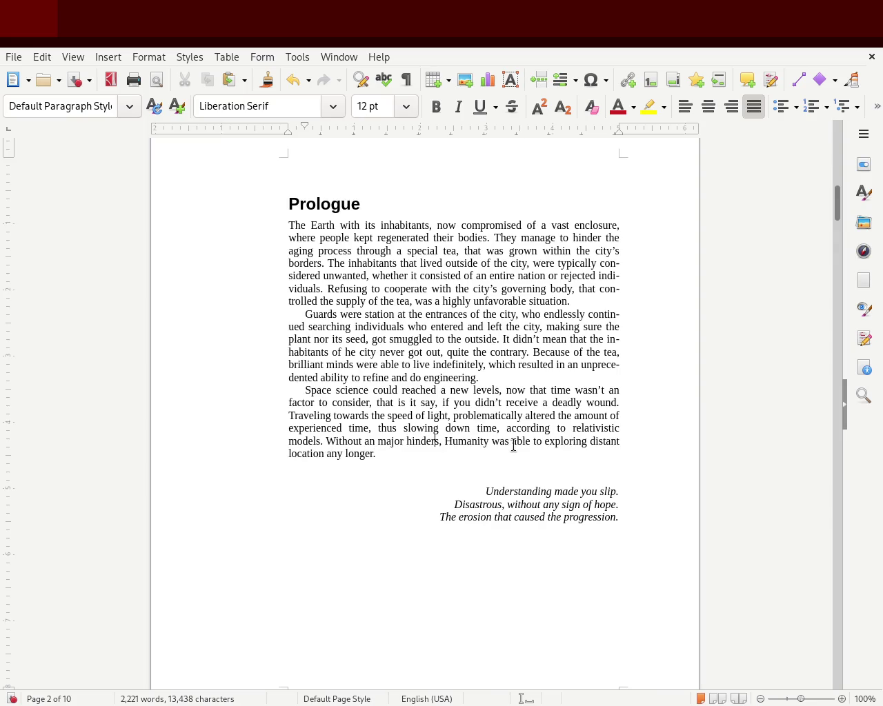
text(h)
key(Delete)
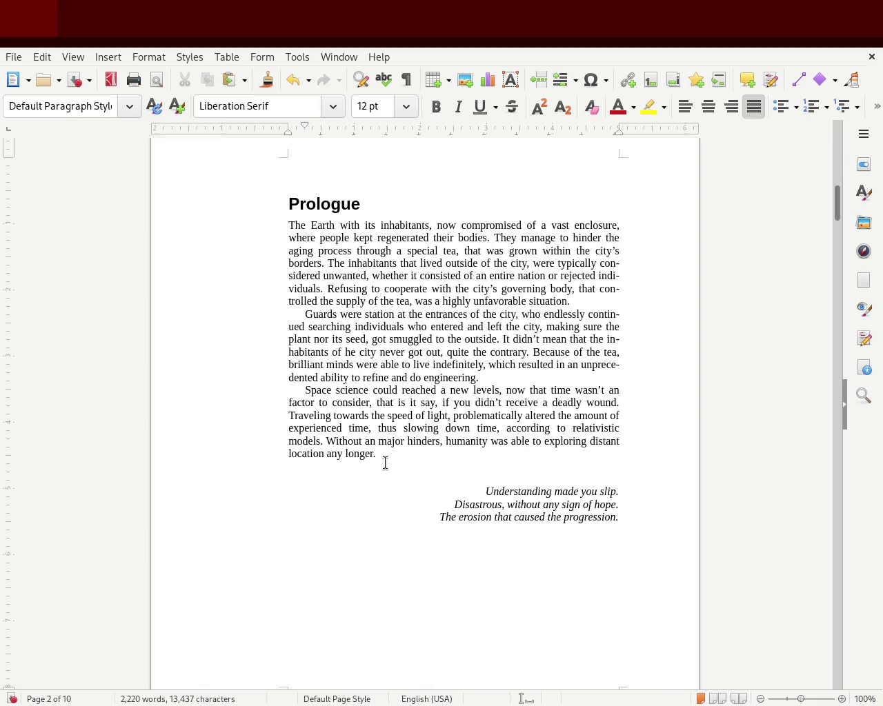
drag(326, 455, 373, 455)
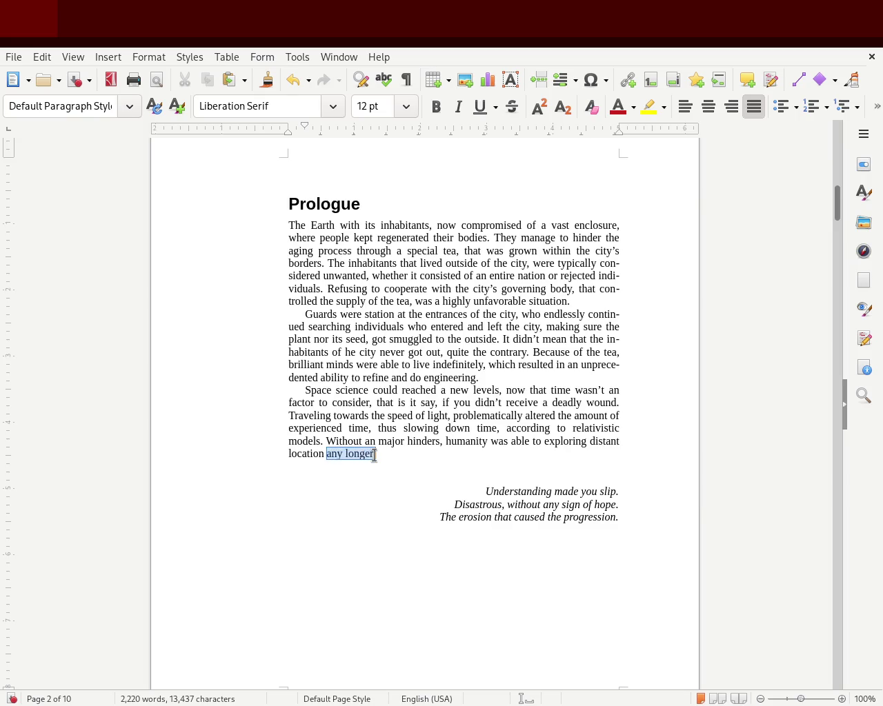
key(Delete)
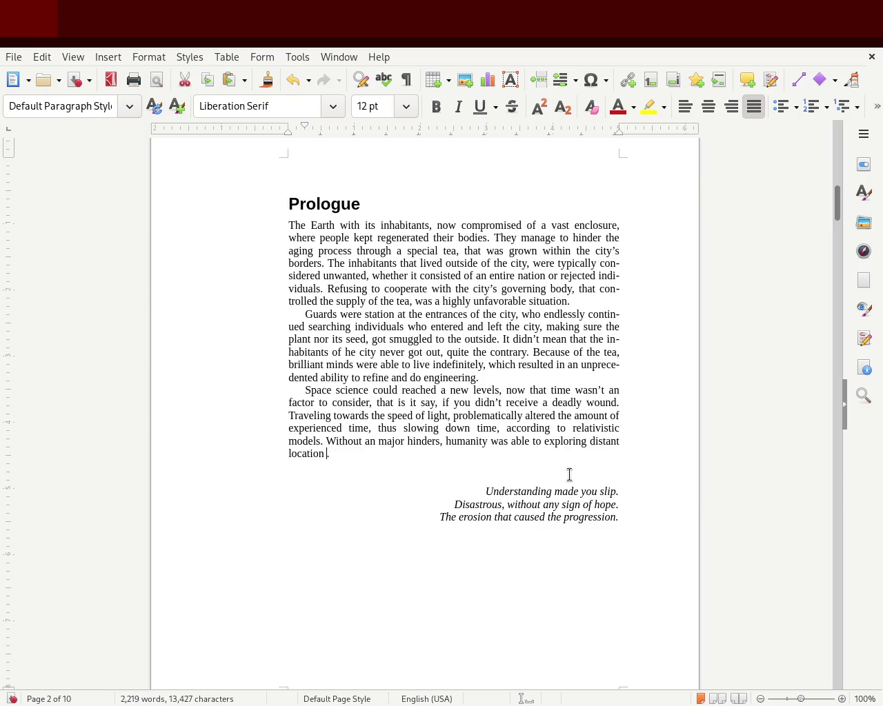
key(ctrl+s)
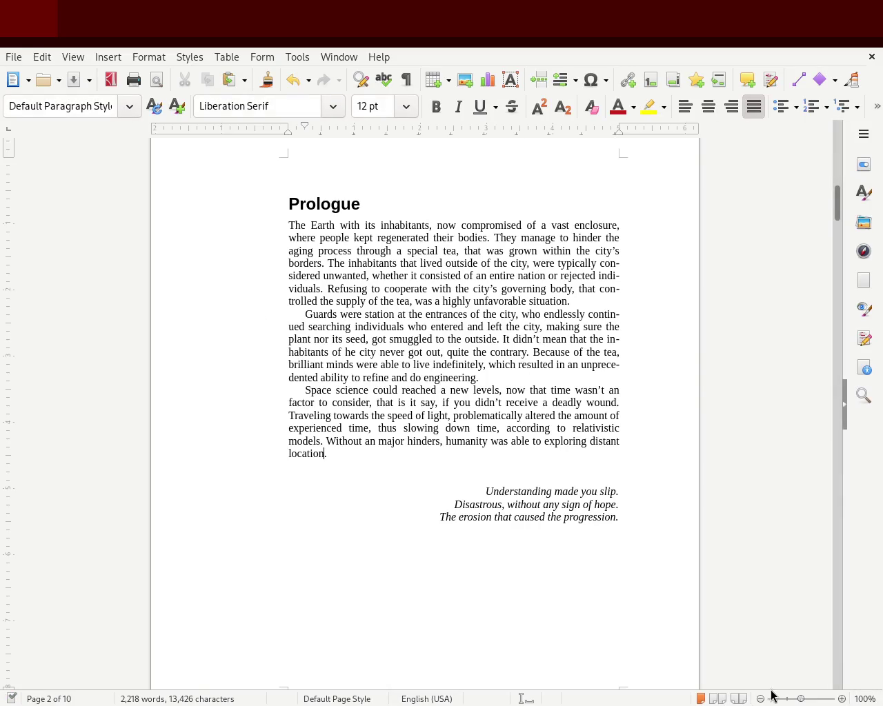
click(809, 702)
Zoom to 183% and insert 'and' before 'thus' in the light-speed sentence.
click(805, 700)
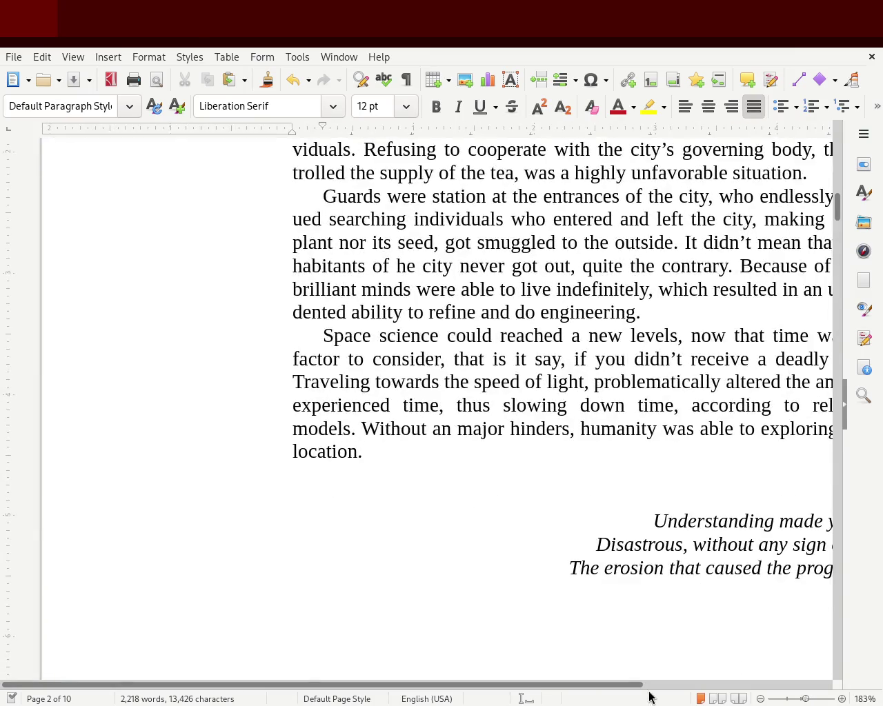
drag(635, 685, 752, 686)
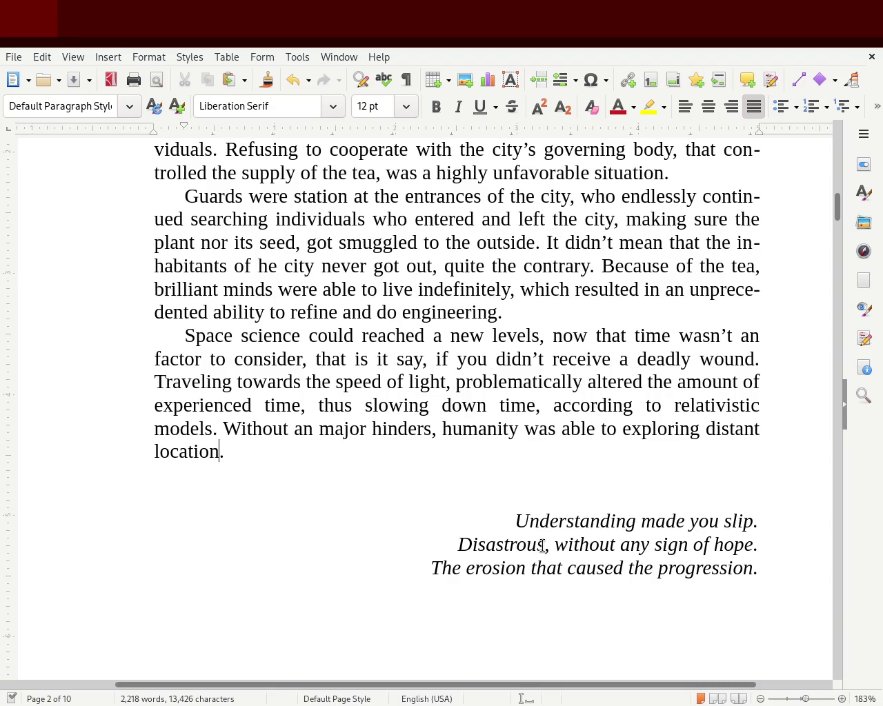
click(319, 406)
text(and)
Try adding 'for others' after 'time', then remove it again.
click(550, 405)
text(for o)
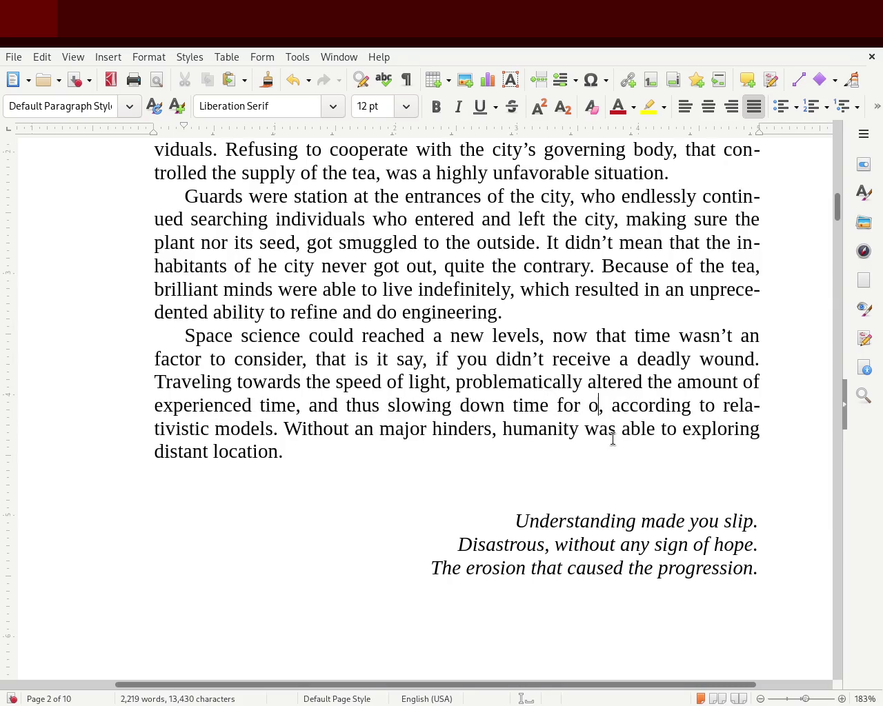
text(thers)
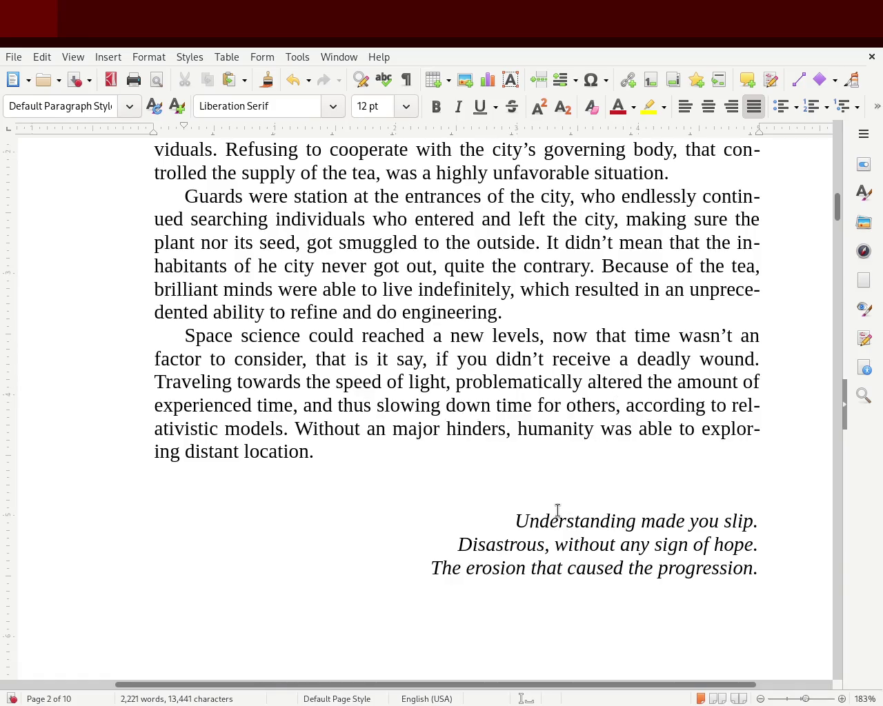
click(579, 396)
double_click(578, 395)
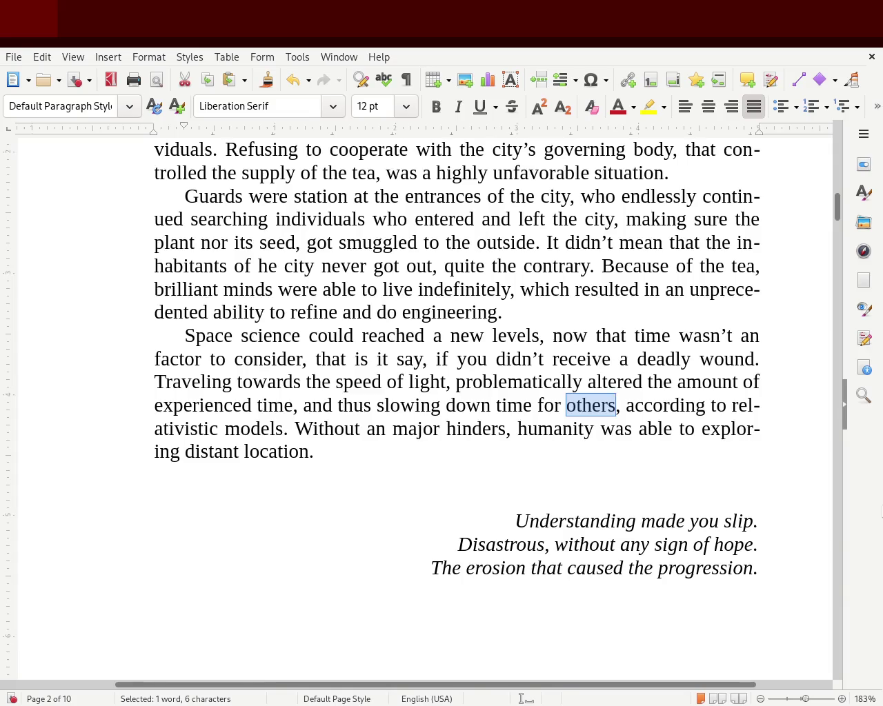
key(BackSpace)
key(BackSpace)
key(BackSpace)
key(BackSpace)
key(BackSpace)
key(BackSpace)
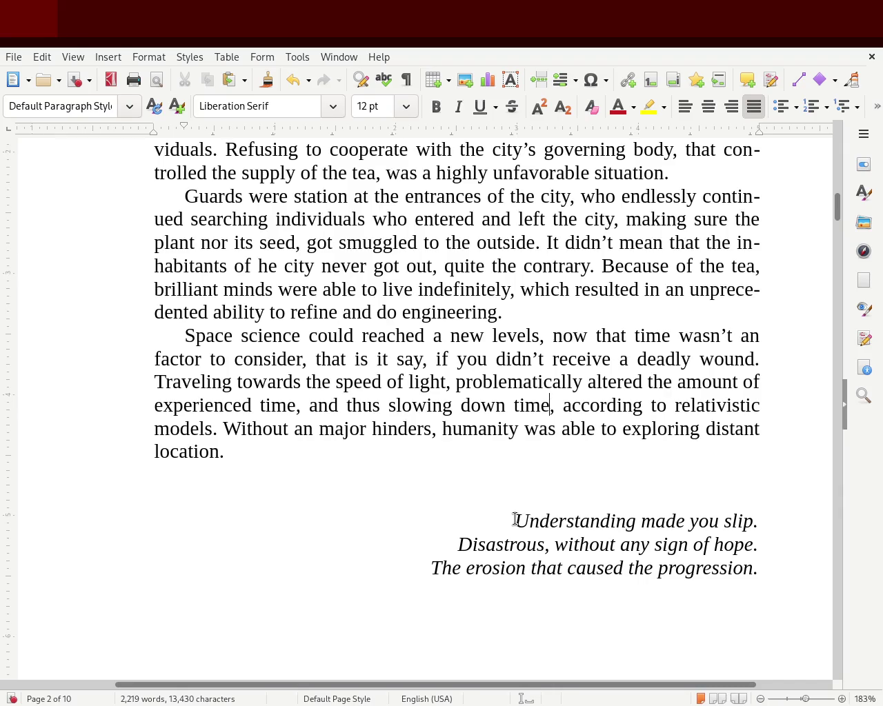
Retype the word 'altered' in the light-speed sentence.
double_click(622, 381)
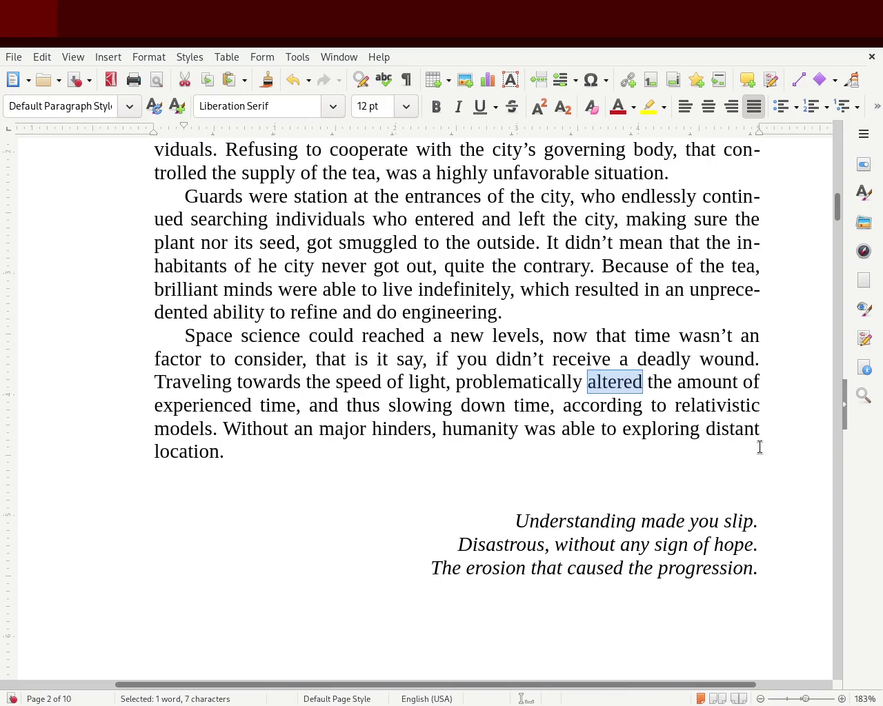
text(altered)
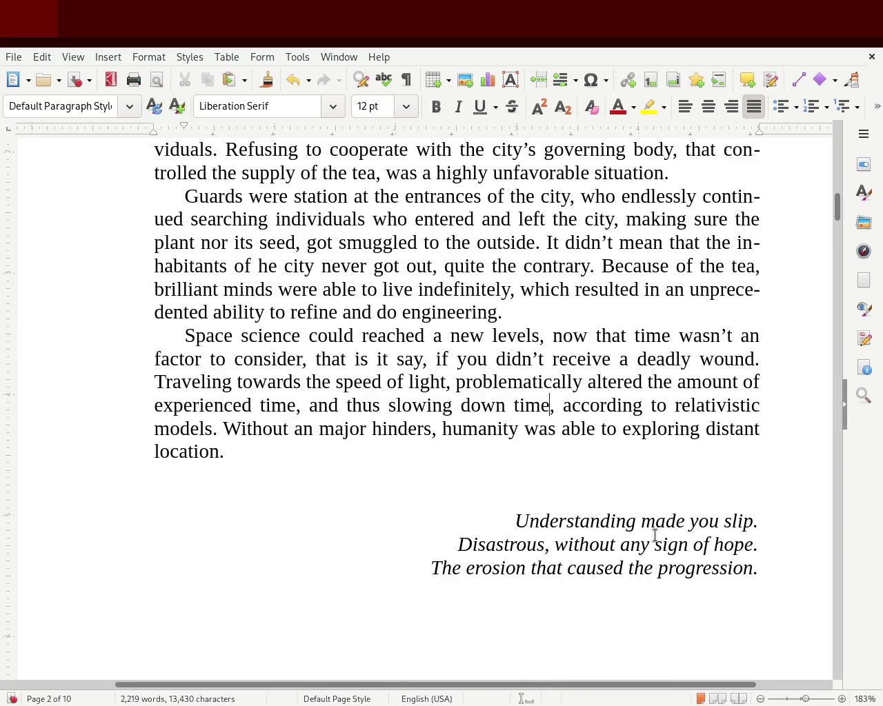
click(314, 430)
Replace 'an' with 'this', 'hinders' with 'objsticle', and 'Without' with 'Being without'.
key(BackSpace)
key(BackSpace)
text(this)
key(Right)
key(Right)
key(Right)
key(Right)
key(Right)
key(Right)
key(Right)
key(Delete)
key(Delete)
key(Delete)
key(Delete)
key(Delete)
key(Delete)
key(Delete)
text(obj)
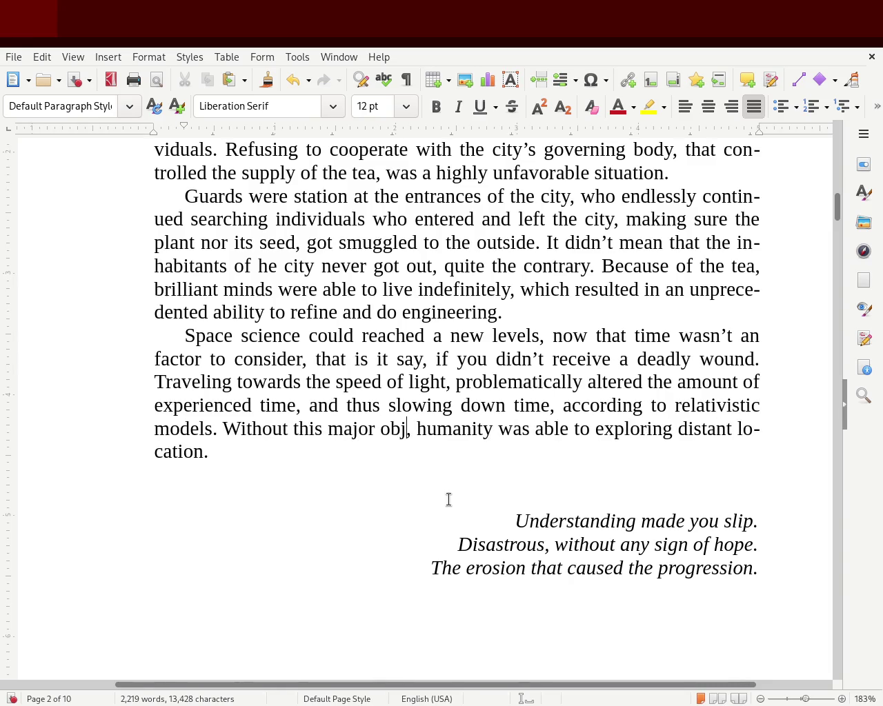
text(sticle)
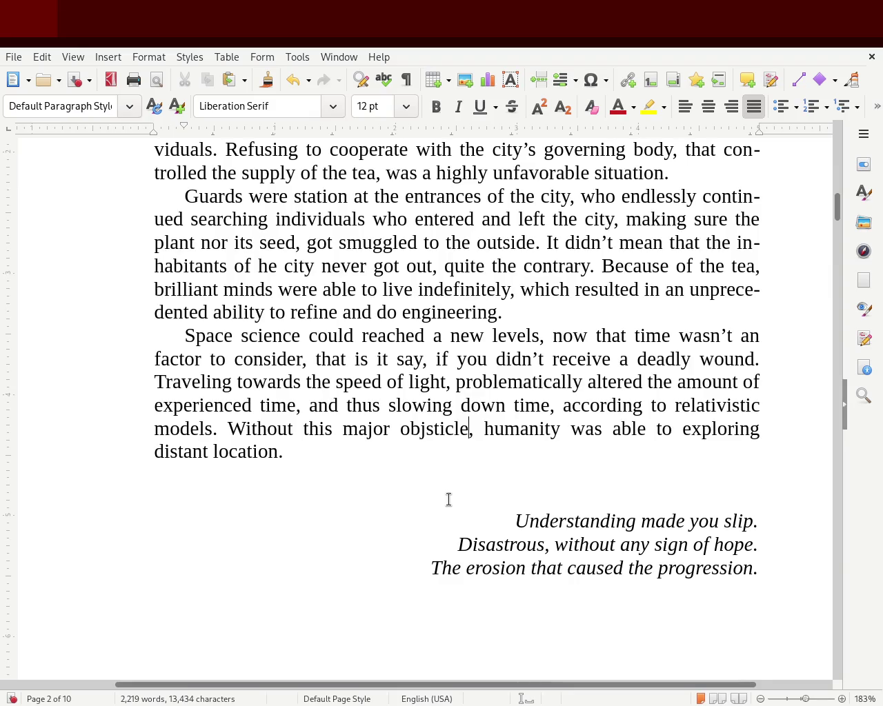
double_click(274, 427)
text(Being)
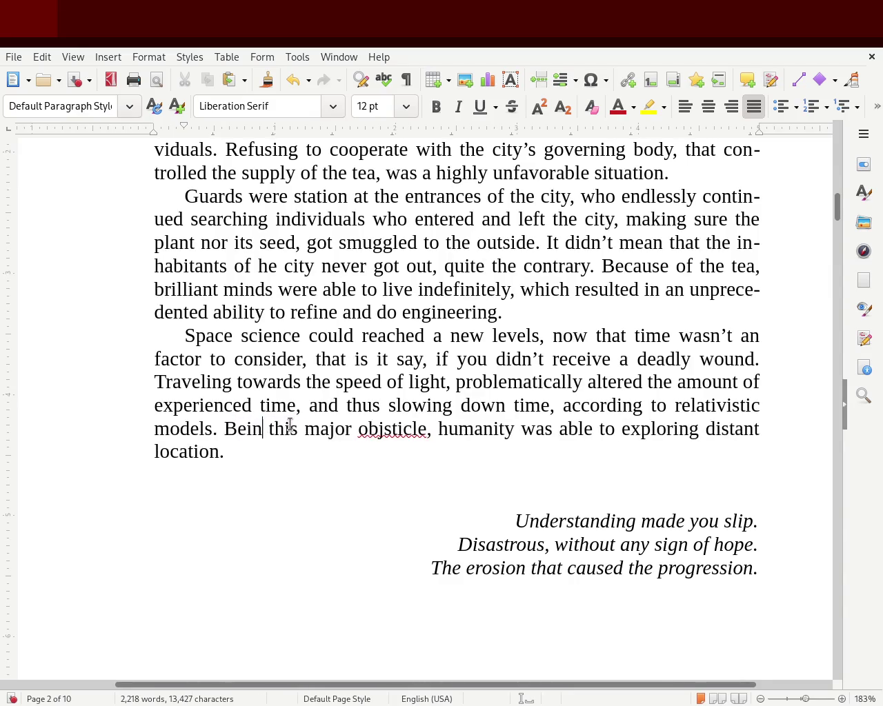
text( without)
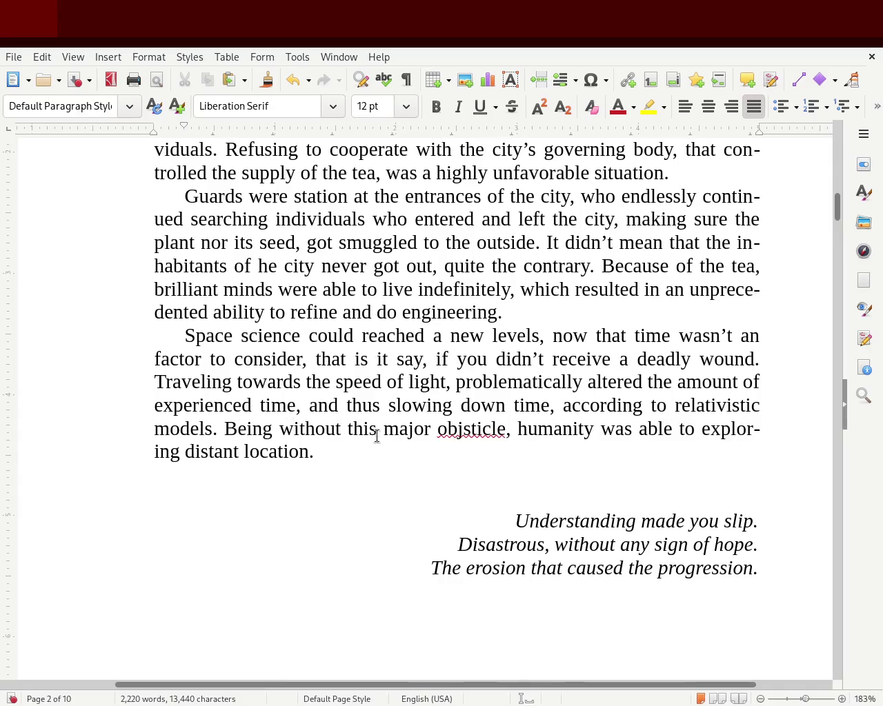
Correct the misspelling to 'obstacle' and save the manuscript.
double_click(478, 429)
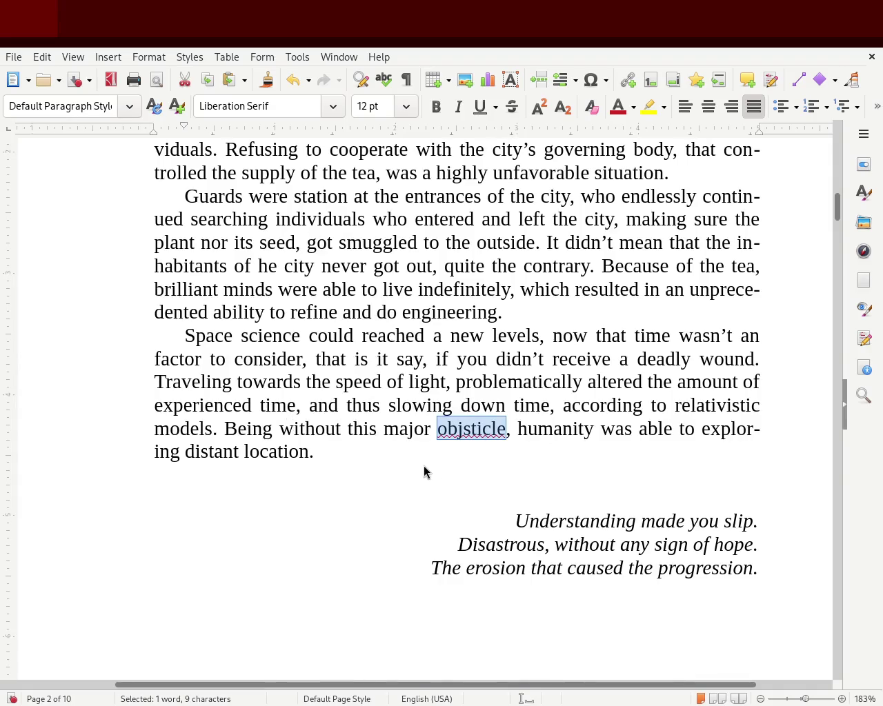
double_click(495, 424)
text(obsticle)
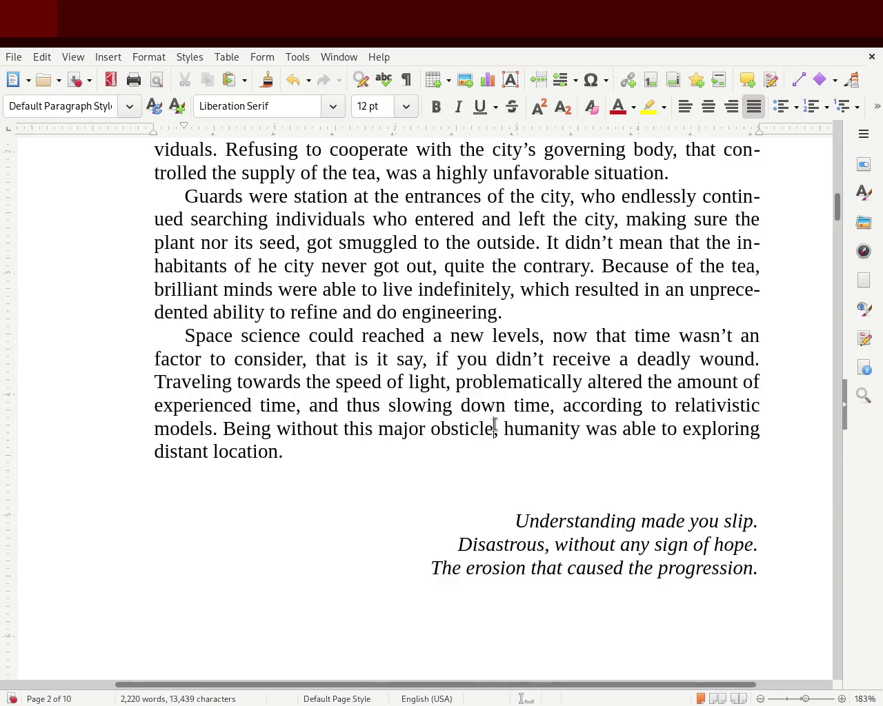
double_click(463, 428)
text(obstacle)
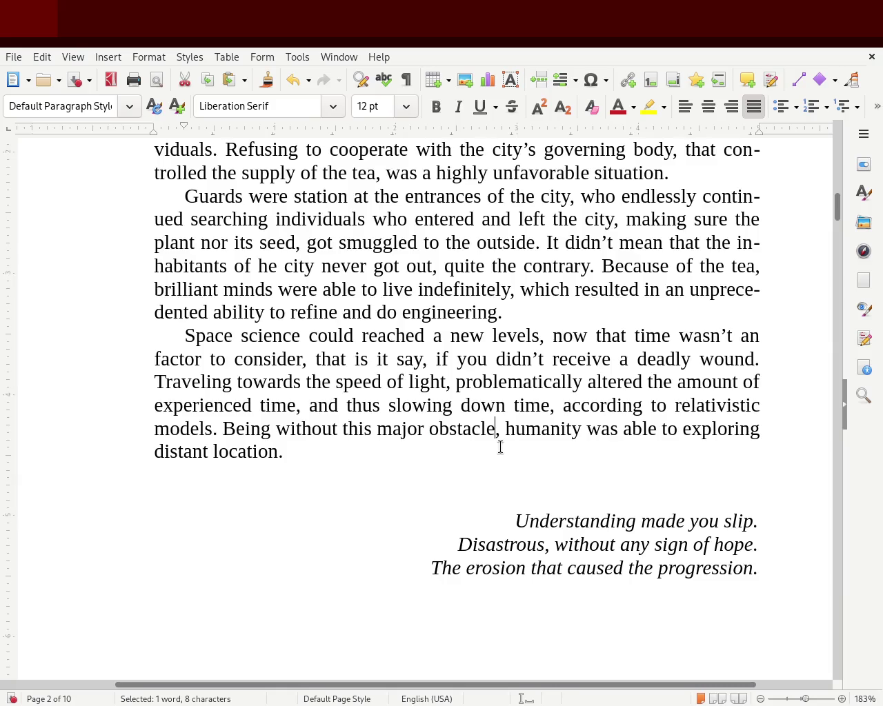
double_click(483, 431)
text(obstacle)
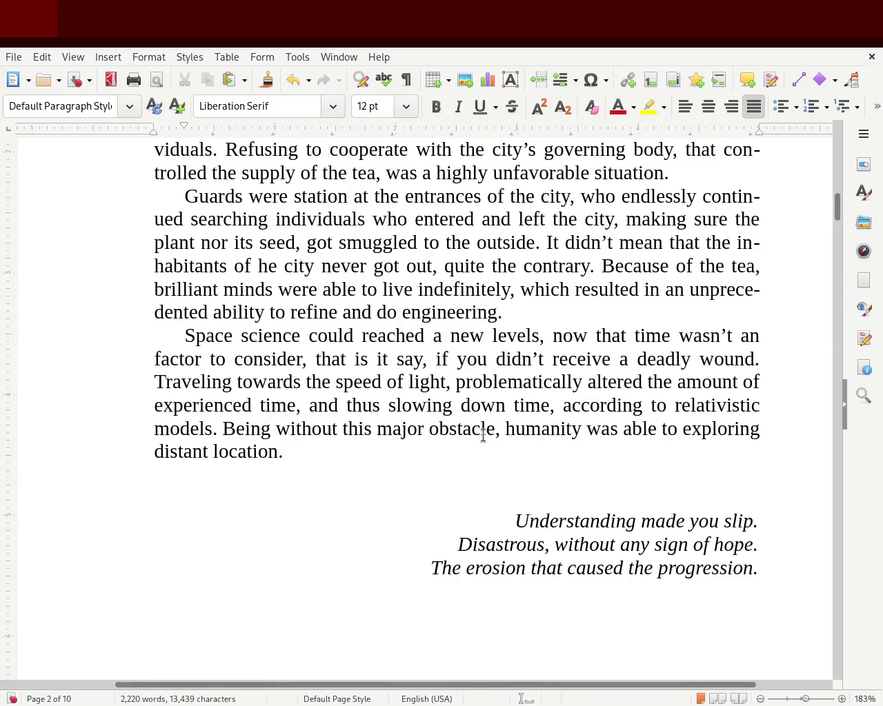
click(350, 455)
key(ctrl+s)
scroll(838, 194, up, 5)
Scroll up to the Prologue heading and place the cursor after 'inhabitants'.
drag(837, 189, 838, 199)
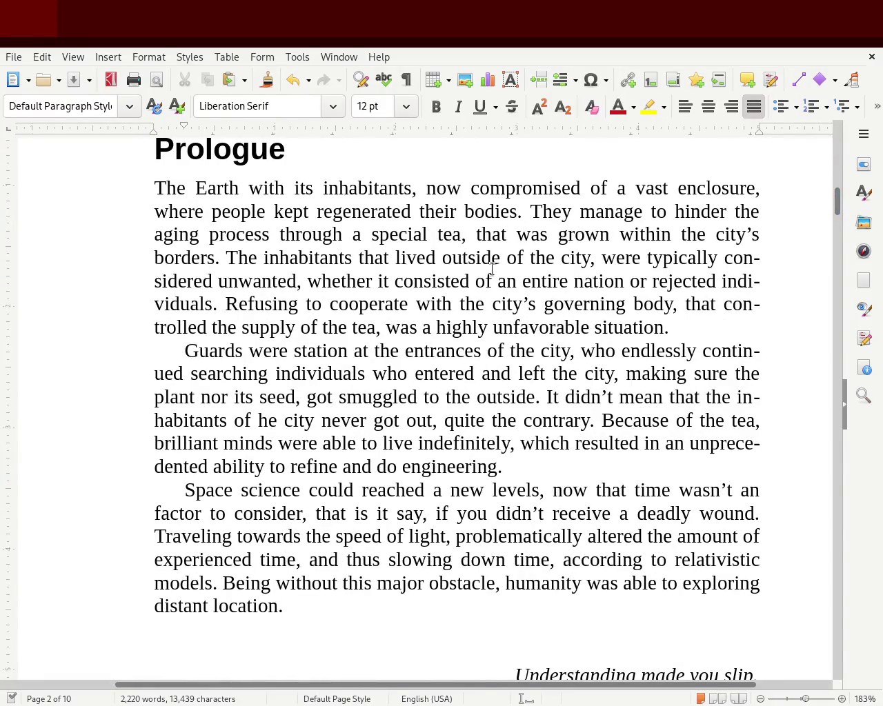
click(411, 191)
Change 'altered' to 'alters' and save the manuscript.
double_click(606, 533)
text(alters)
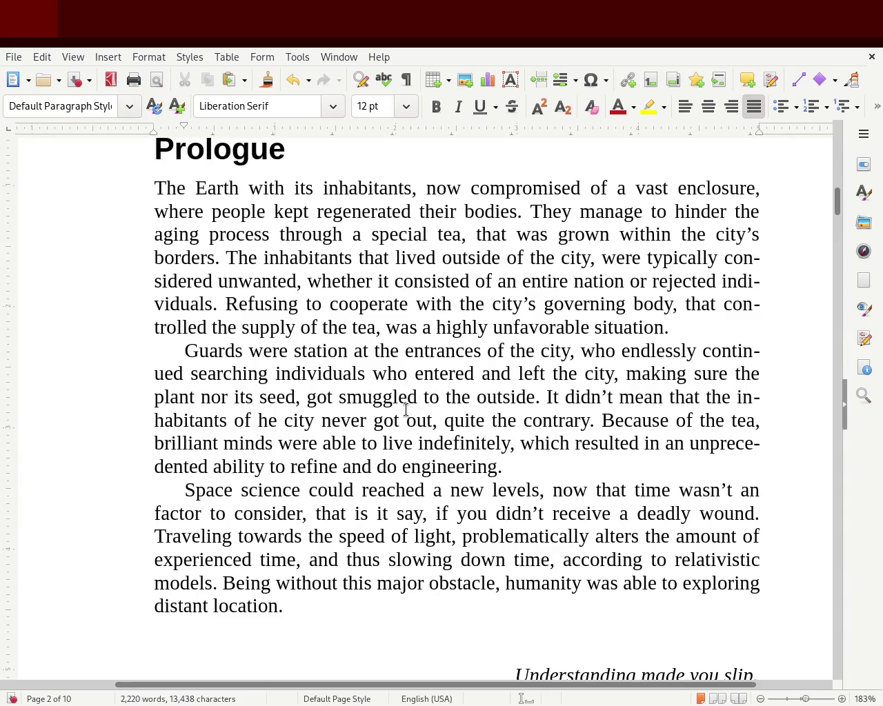
key(ctrl+s)
key(ctrl+s)
Replace 'and thus' with 'by', add 'itself' after 'time', and save.
drag(388, 558, 310, 559)
text(by)
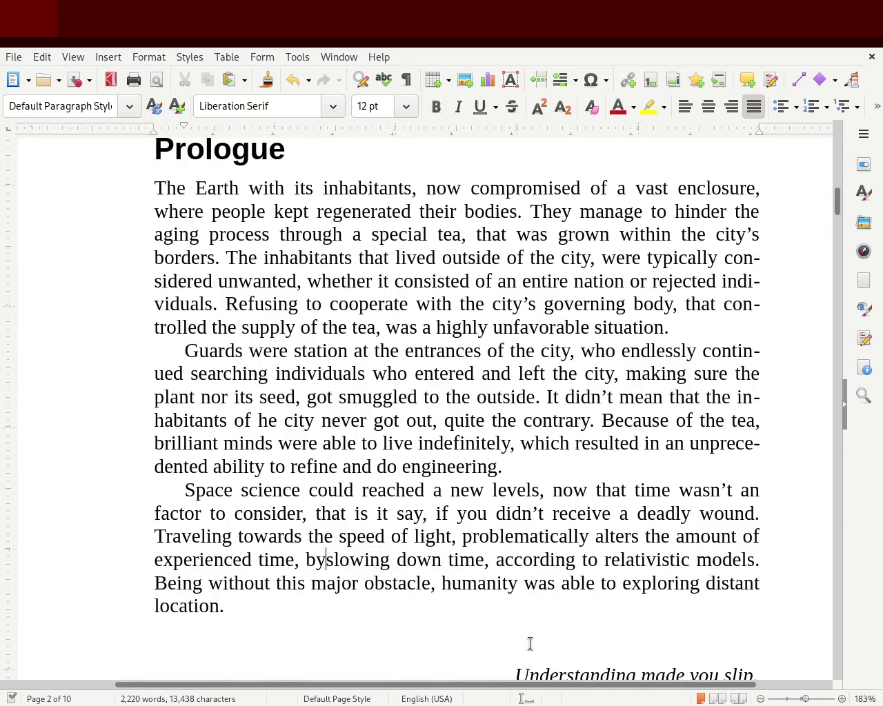
click(485, 561)
text(itsle)
key(BackSpace)
key(BackSpace)
text(el)
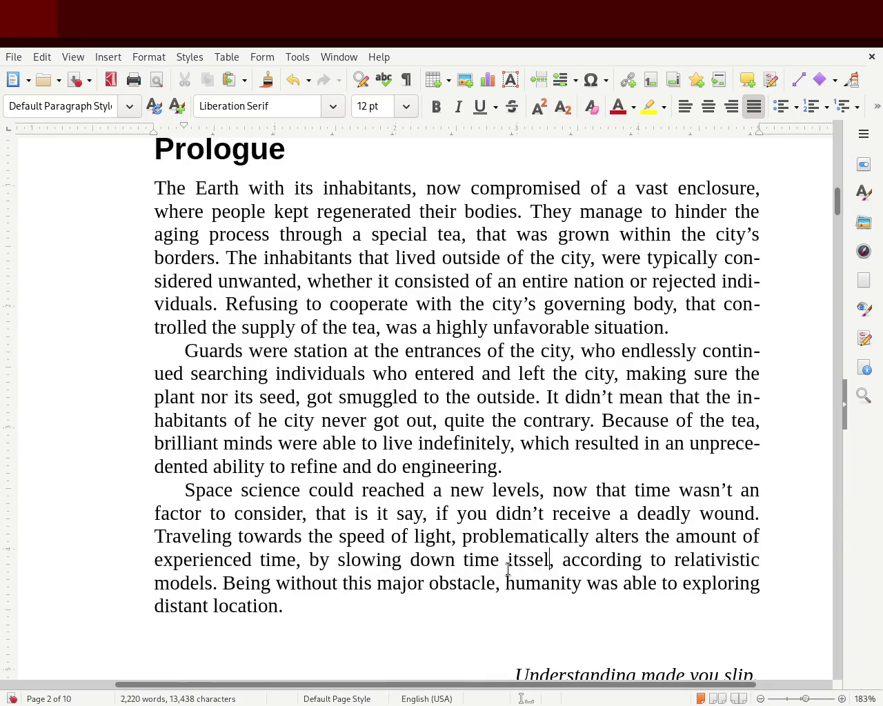
text(f)
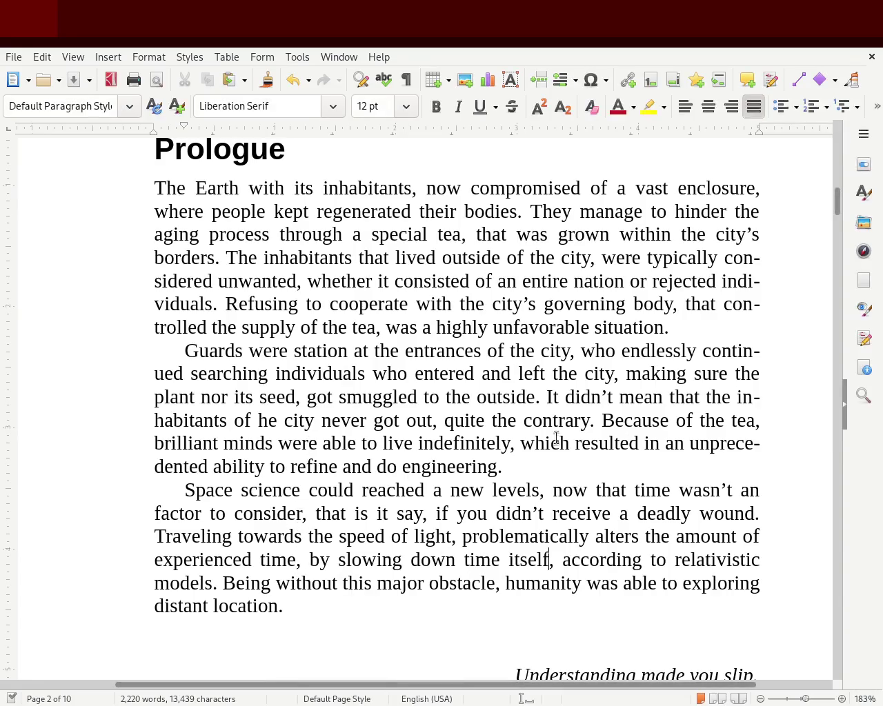
key(ctrl+s)
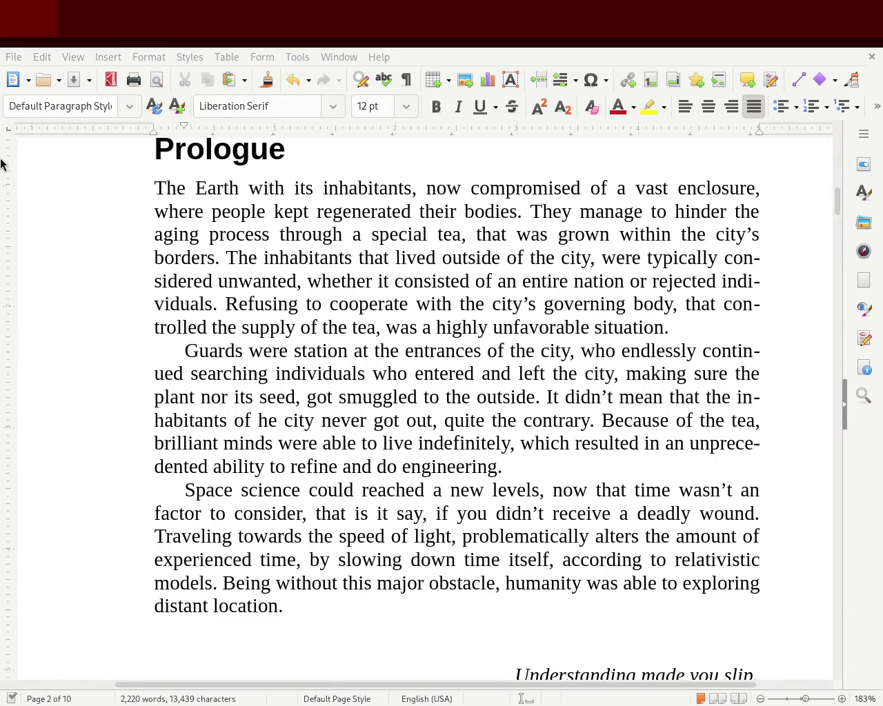